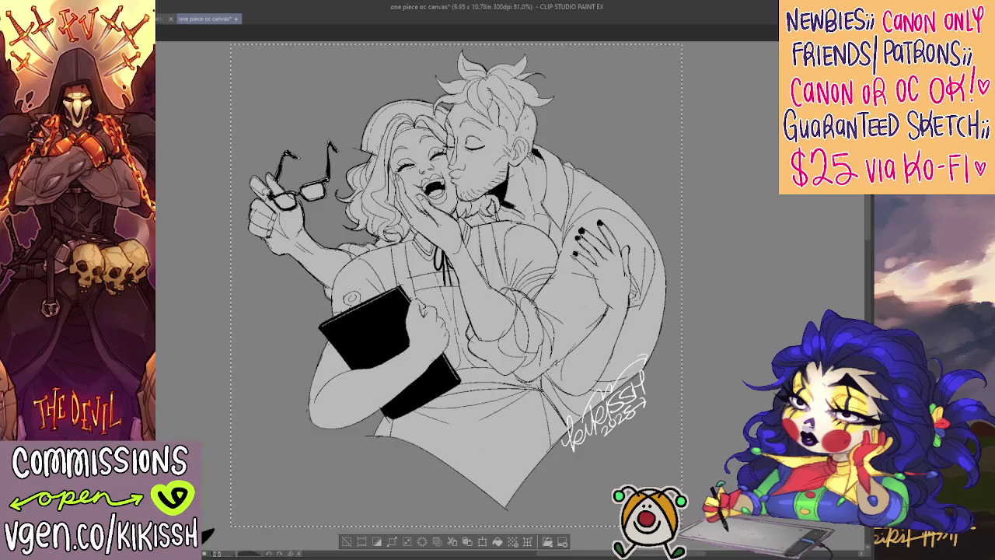
Step: Return the signature to its earlier spot, save, and restore the hidden character sketches
{"action": "key", "text": "ctrl+z"}
{"action": "key", "text": "ctrl+z"}
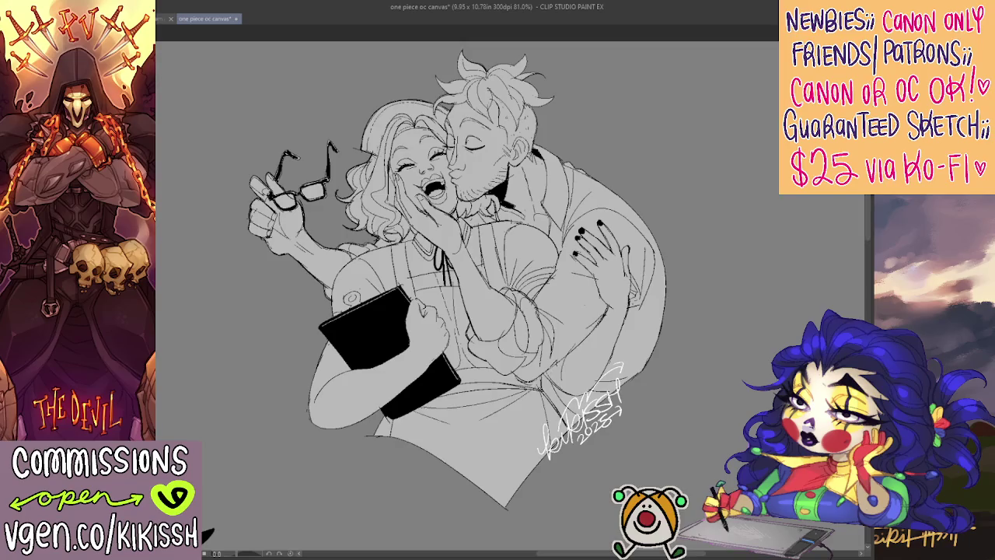
{"action": "key", "text": "ctrl+z"}
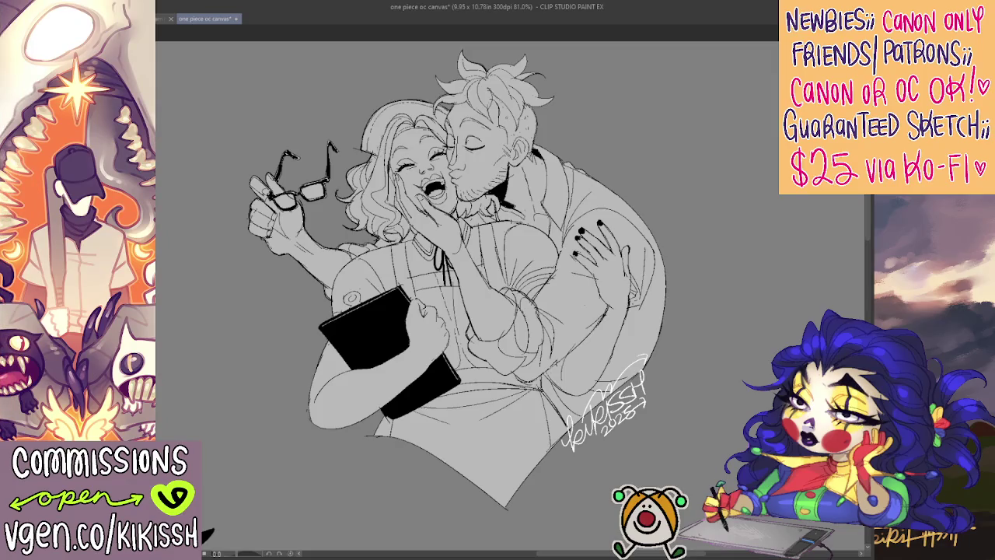
{"action": "key", "text": "ctrl+s"}
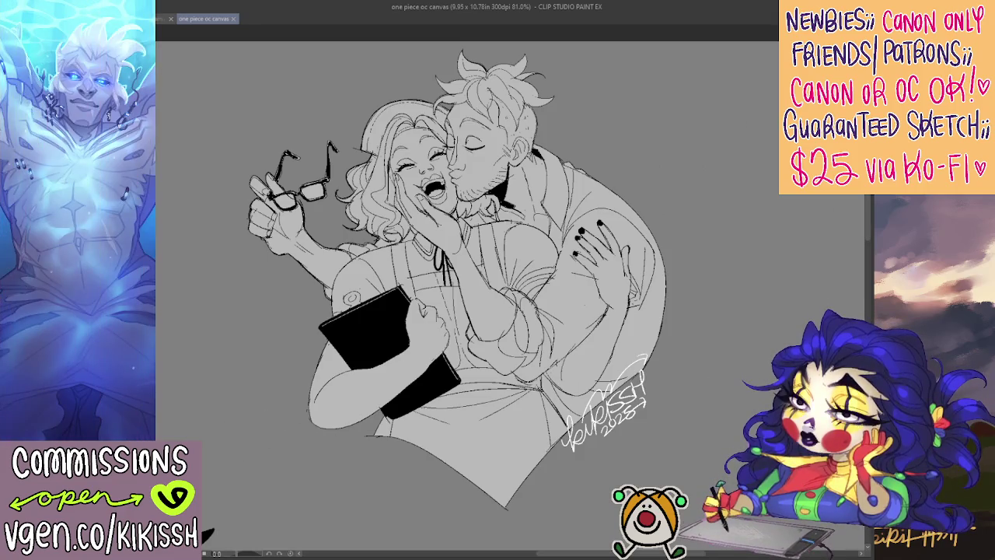
{"action": "key", "text": "ctrl+v"}
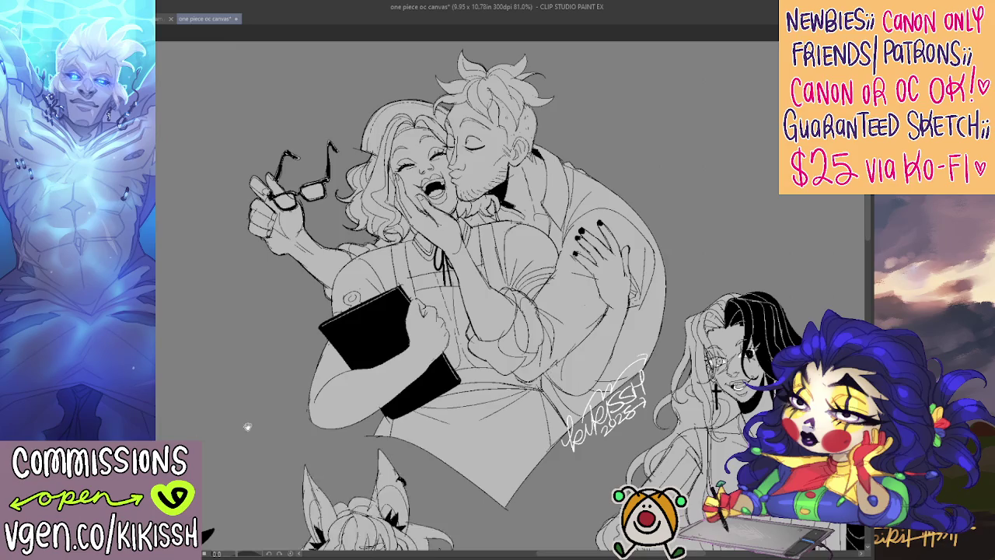
{"action": "scroll", "coordinate": [246, 328], "scroll_direction": "down", "scroll_amount": 4}
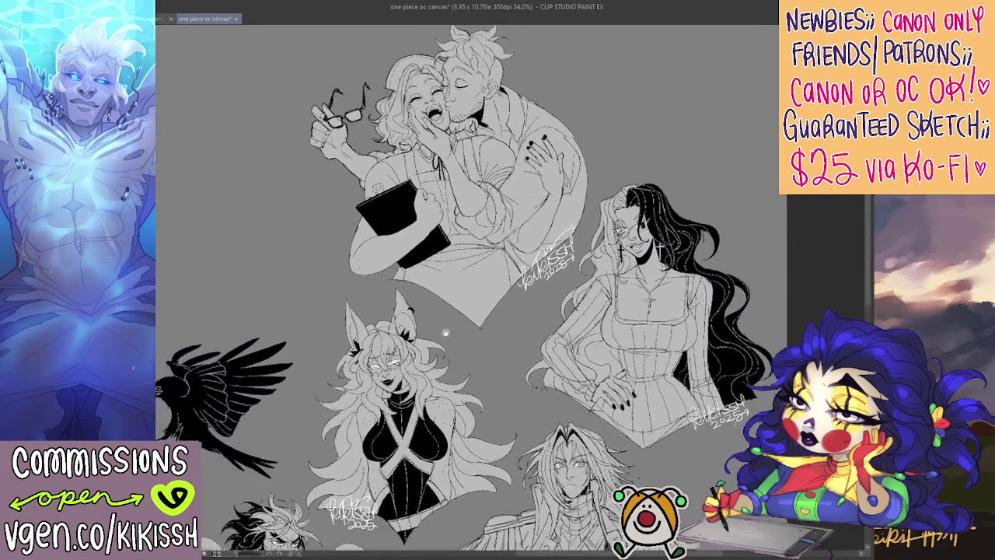
{"action": "scroll", "coordinate": [524, 258], "scroll_direction": "down", "scroll_amount": 3}
{"action": "left_click_drag", "start_coordinate": [524, 258], "coordinate": [513, 344]}
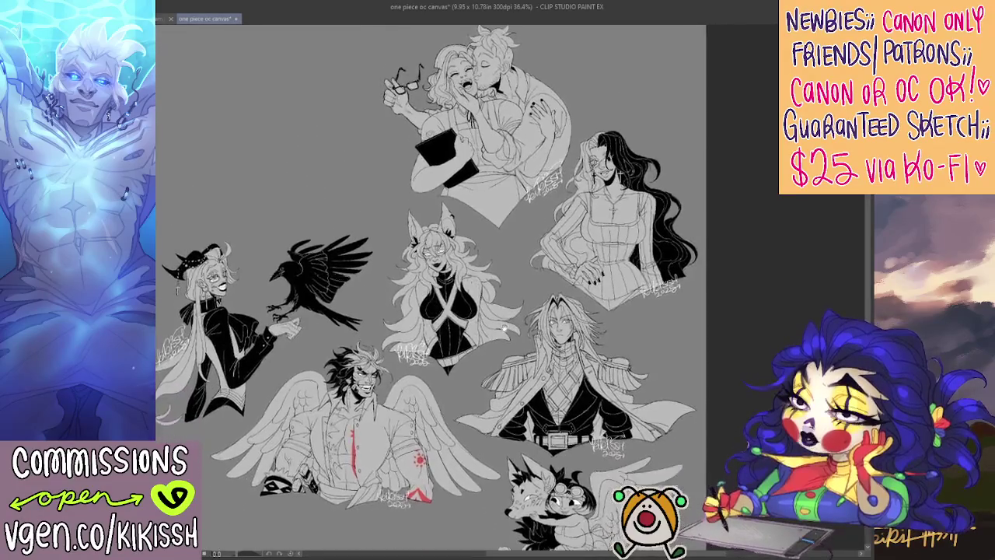
{"action": "left_click_drag", "start_coordinate": [513, 344], "coordinate": [501, 253]}
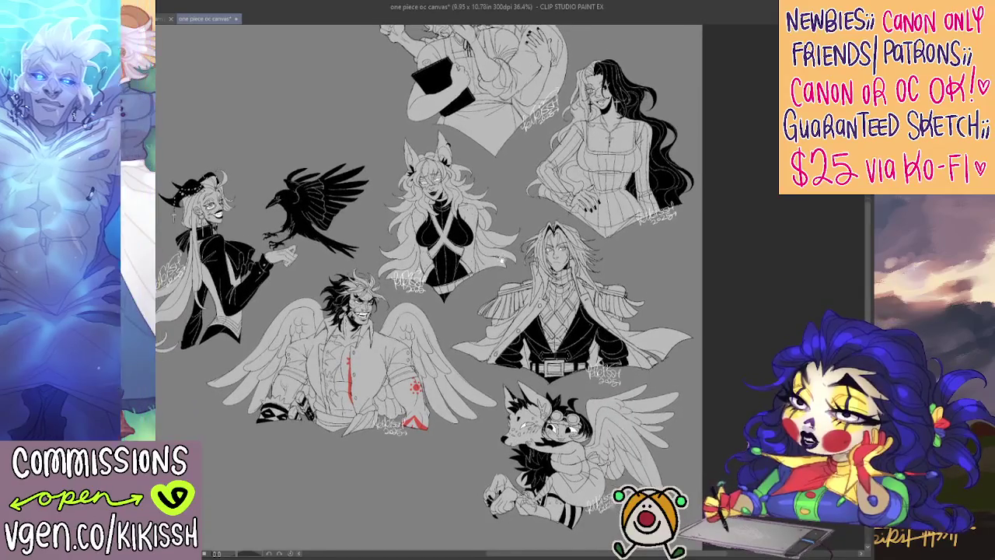
{"action": "scroll", "coordinate": [501, 253], "scroll_direction": "up", "scroll_amount": 2}
{"action": "scroll", "coordinate": [501, 252], "scroll_direction": "up", "scroll_amount": 1}
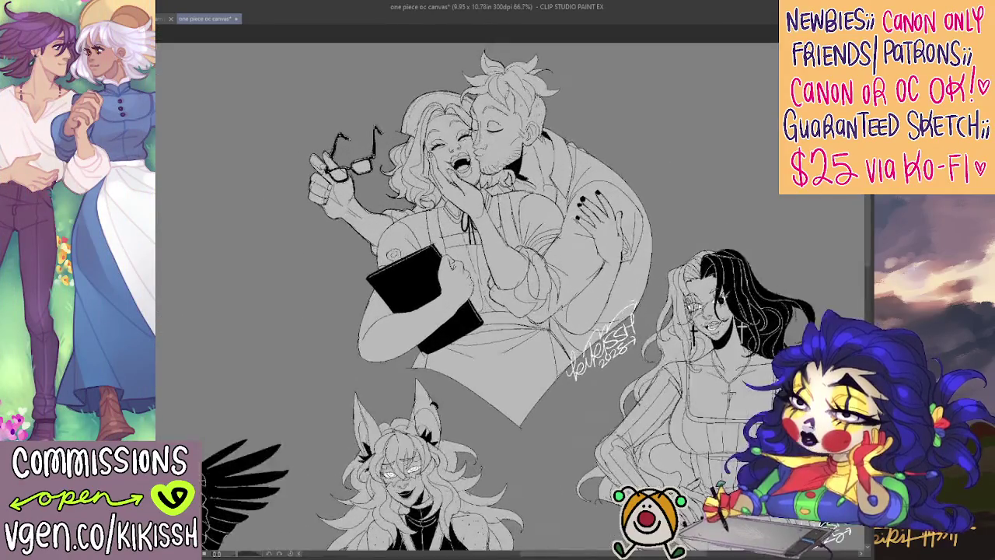
{"action": "scroll", "coordinate": [501, 253], "scroll_direction": "up", "scroll_amount": 1}
{"action": "scroll", "coordinate": [501, 253], "scroll_direction": "up", "scroll_amount": 1}
{"action": "scroll", "coordinate": [501, 253], "scroll_direction": "up", "scroll_amount": 1}
{"action": "scroll", "coordinate": [623, 243], "scroll_direction": "down", "scroll_amount": 1}
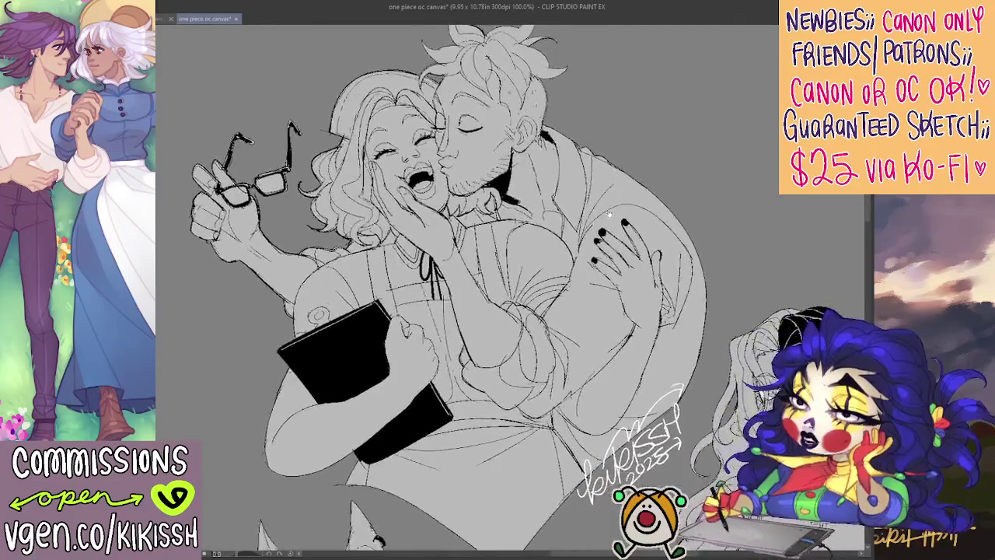
{"action": "scroll", "coordinate": [623, 243], "scroll_direction": "down", "scroll_amount": 1}
{"action": "scroll", "coordinate": [624, 243], "scroll_direction": "down", "scroll_amount": 1}
{"action": "scroll", "coordinate": [579, 229], "scroll_direction": "down", "scroll_amount": 2}
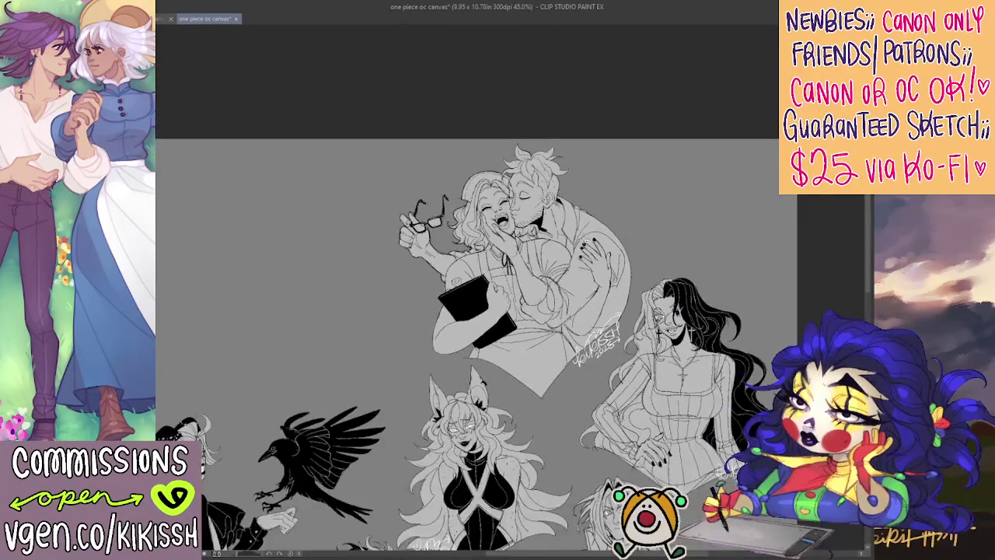
{"action": "scroll", "coordinate": [574, 292], "scroll_direction": "down", "scroll_amount": 1}
{"action": "scroll", "coordinate": [563, 302], "scroll_direction": "down", "scroll_amount": 1}
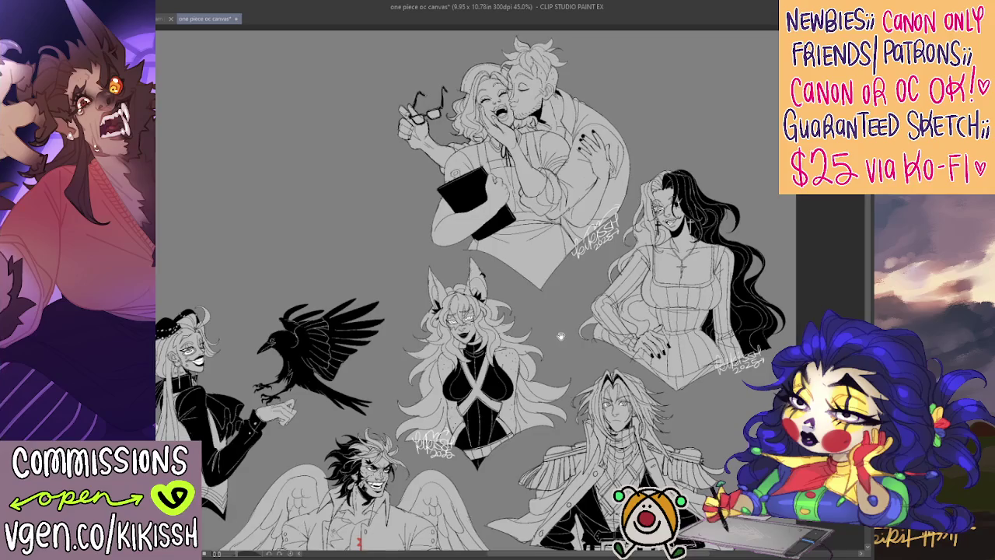
{"action": "scroll", "coordinate": [777, 251], "scroll_direction": "down", "scroll_amount": 1}
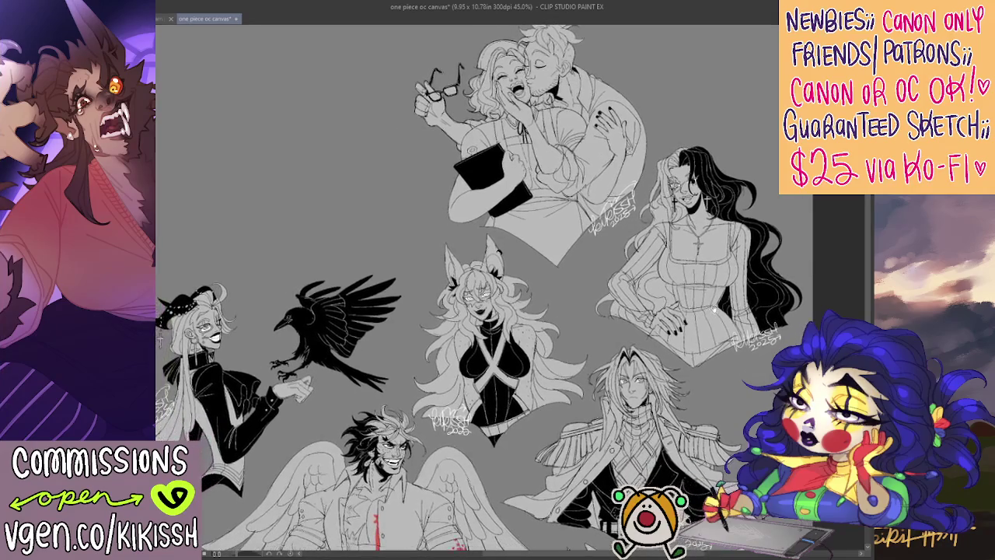
{"action": "scroll", "coordinate": [676, 310], "scroll_direction": "down", "scroll_amount": 1}
{"action": "scroll", "coordinate": [678, 311], "scroll_direction": "down", "scroll_amount": 1}
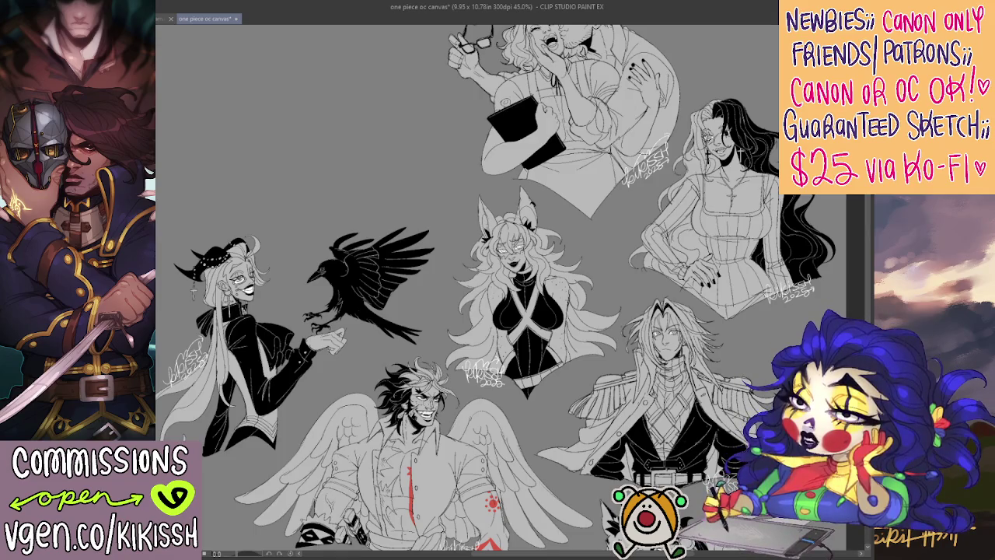
{"action": "scroll", "coordinate": [501, 287], "scroll_direction": "up", "scroll_amount": 2}
{"action": "scroll", "coordinate": [501, 288], "scroll_direction": "up", "scroll_amount": 2}
{"action": "scroll", "coordinate": [501, 288], "scroll_direction": "up", "scroll_amount": 1}
{"action": "scroll", "coordinate": [501, 287], "scroll_direction": "down", "scroll_amount": 1}
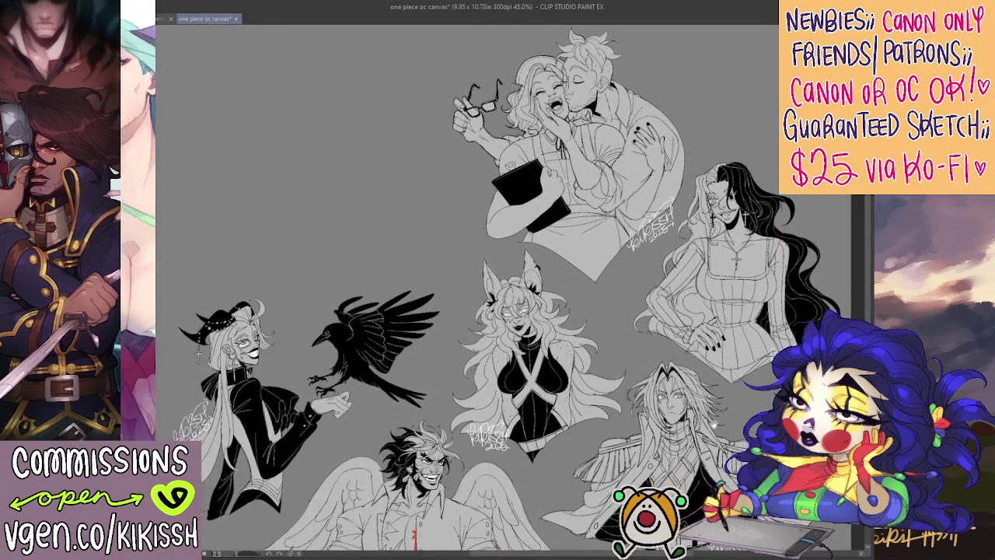
{"action": "scroll", "coordinate": [639, 101], "scroll_direction": "up", "scroll_amount": 2}
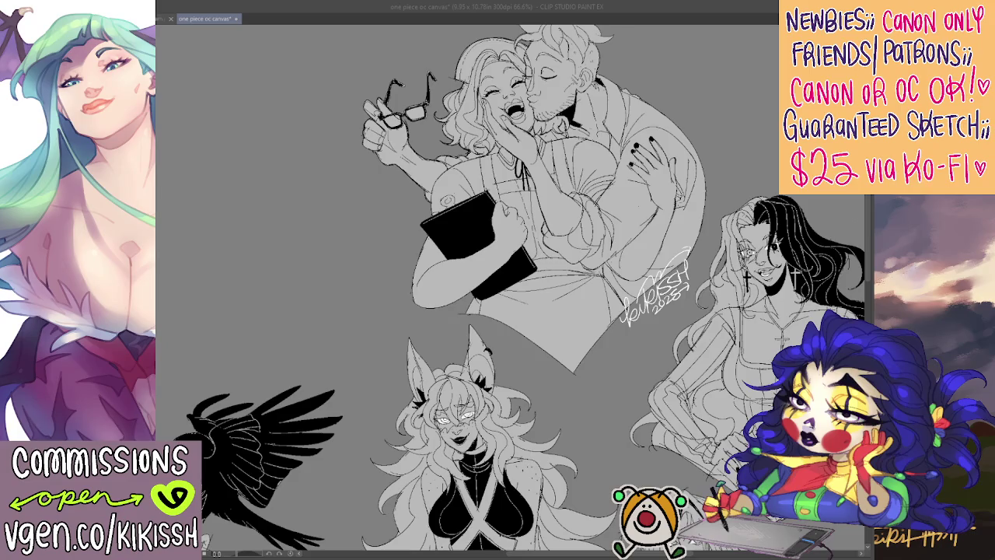
{"action": "scroll", "coordinate": [505, 287], "scroll_direction": "up", "scroll_amount": 1}
Step: Paint white glints across the left glasses lens and hide the fox-eared character sketch
{"action": "scroll", "coordinate": [505, 287], "scroll_direction": "up", "scroll_amount": 2}
{"action": "scroll", "coordinate": [506, 288], "scroll_direction": "up", "scroll_amount": 1}
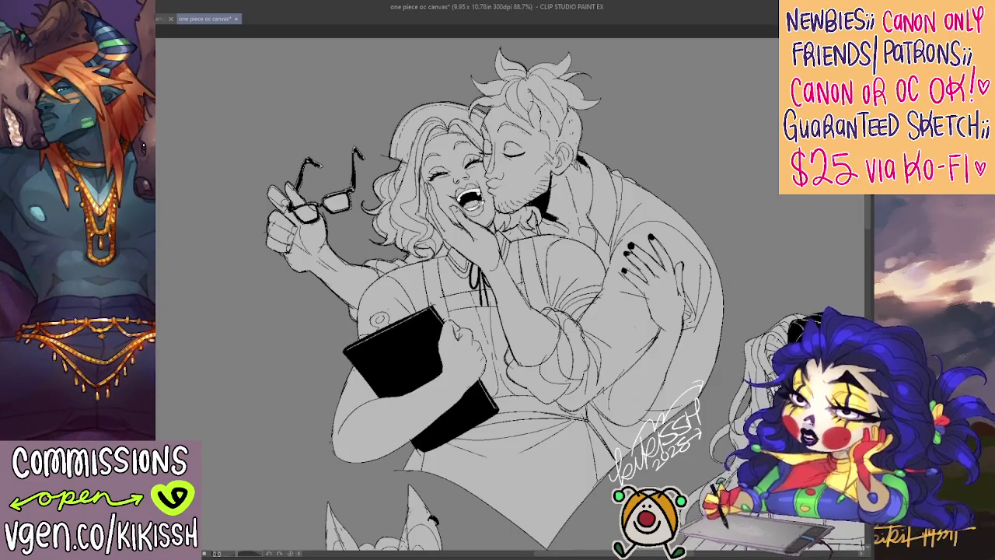
{"action": "mouse_move", "coordinate": [314, 205]}
{"action": "left_mouse_down"}
{"action": "mouse_move", "coordinate": [300, 214]}
{"action": "mouse_move", "coordinate": [322, 218]}
{"action": "mouse_move", "coordinate": [305, 209]}
{"action": "mouse_move", "coordinate": [346, 195]}
{"action": "mouse_move", "coordinate": [350, 205]}
{"action": "left_mouse_up"}
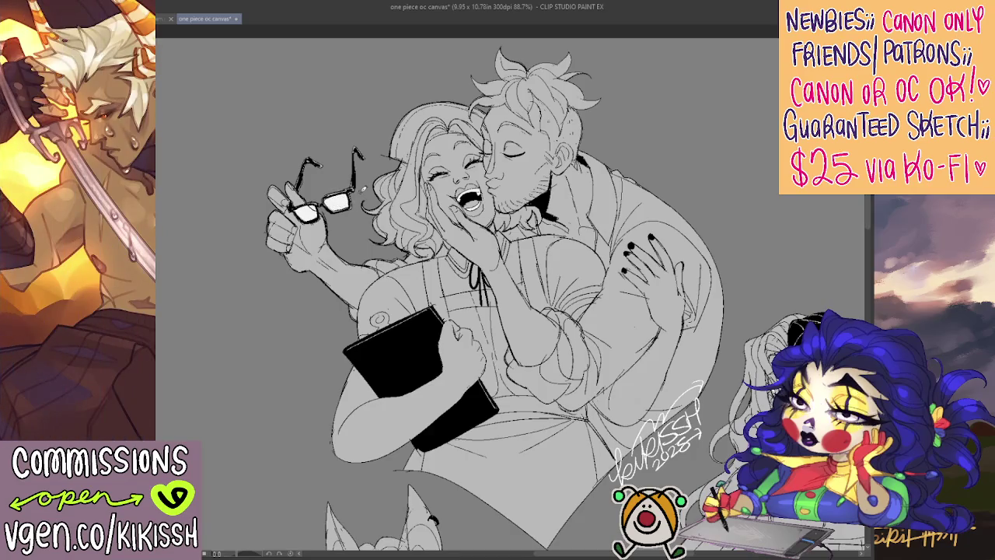
{"action": "scroll", "coordinate": [362, 191], "scroll_direction": "down", "scroll_amount": 2}
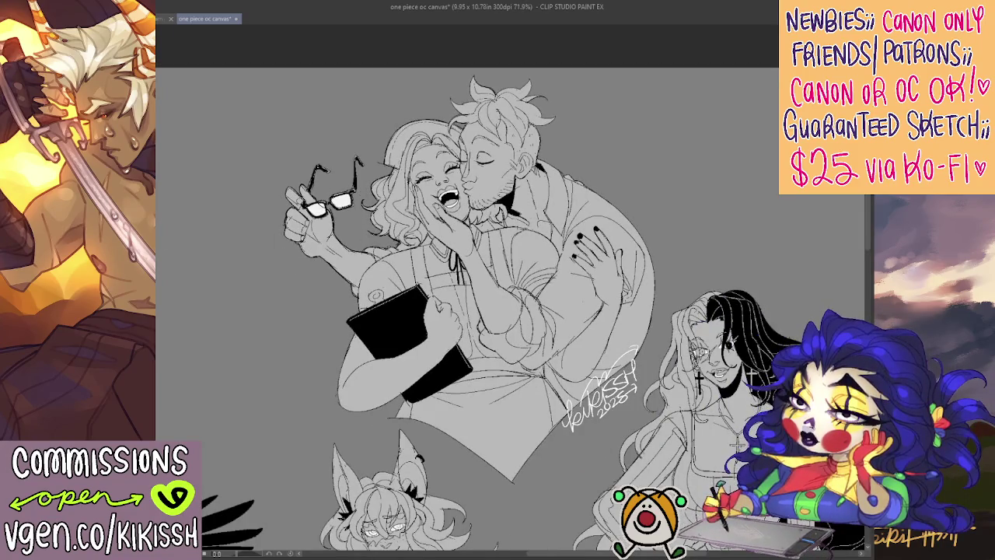
{"action": "key", "text": "Delete"}
{"action": "key", "text": "Delete"}
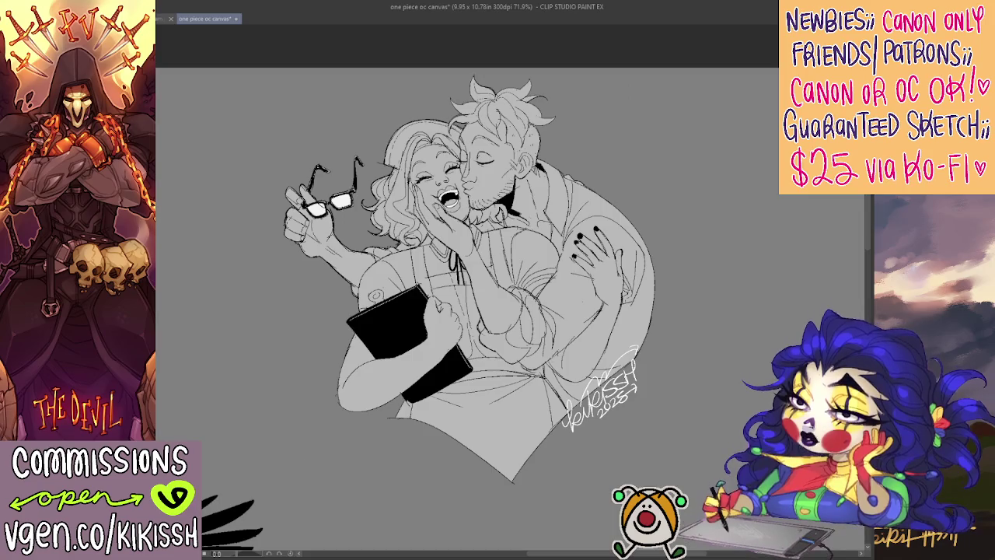
Step: Select around the couple artwork, deselect, and bring back the long-haired and fox-eared sketches
{"action": "left_click_drag", "start_coordinate": [676, 71], "coordinate": [262, 496]}
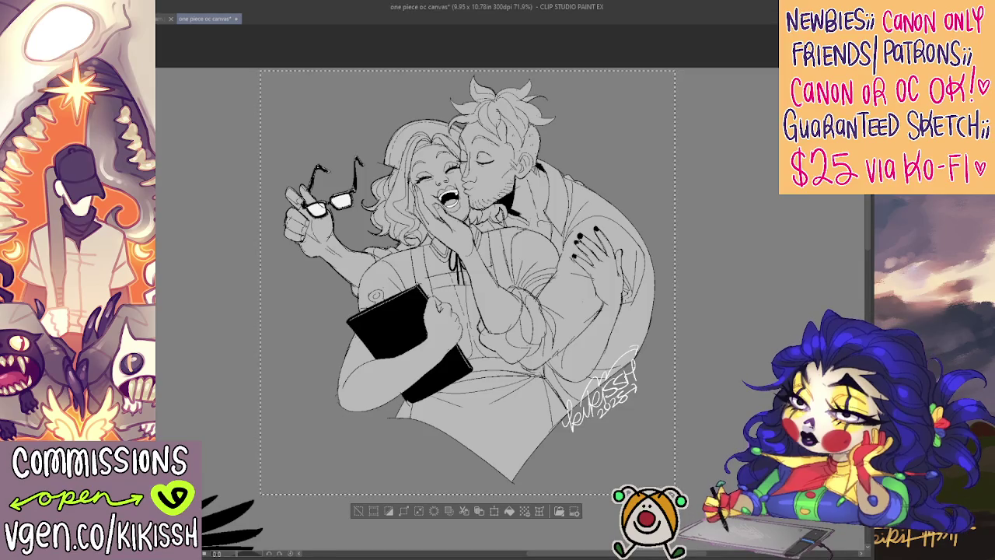
{"action": "key", "text": "ctrl+d"}
{"action": "key", "text": "ctrl+a"}
{"action": "key", "text": "ctrl+d"}
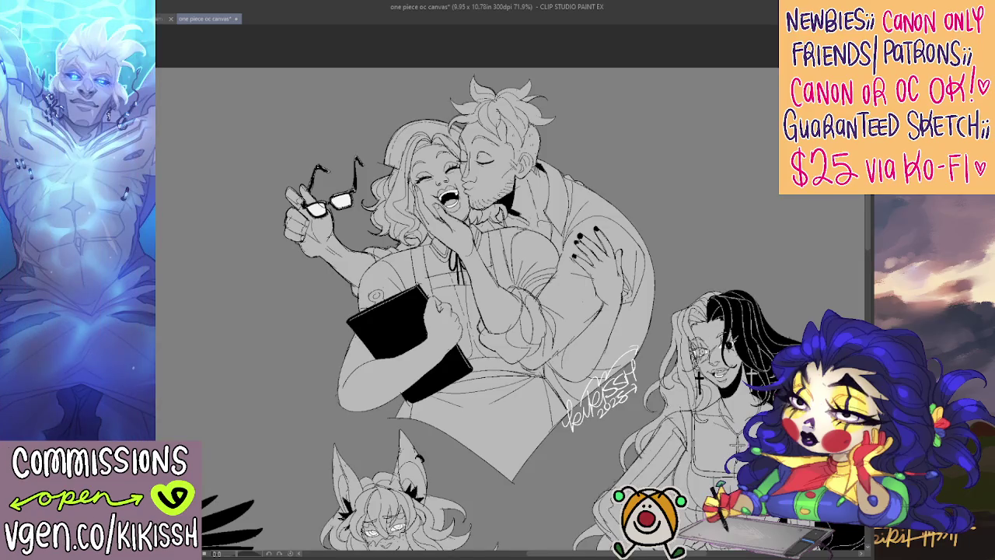
Step: Save the canvas and pan down to the crow and fox-girl sketches
{"action": "key", "text": "ctrl+s"}
{"action": "scroll", "coordinate": [521, 386], "scroll_direction": "down", "scroll_amount": 1}
{"action": "mouse_move", "coordinate": [521, 386]}
{"action": "left_mouse_down"}
{"action": "mouse_move", "coordinate": [543, 292]}
{"action": "mouse_move", "coordinate": [459, 369]}
{"action": "left_mouse_up"}
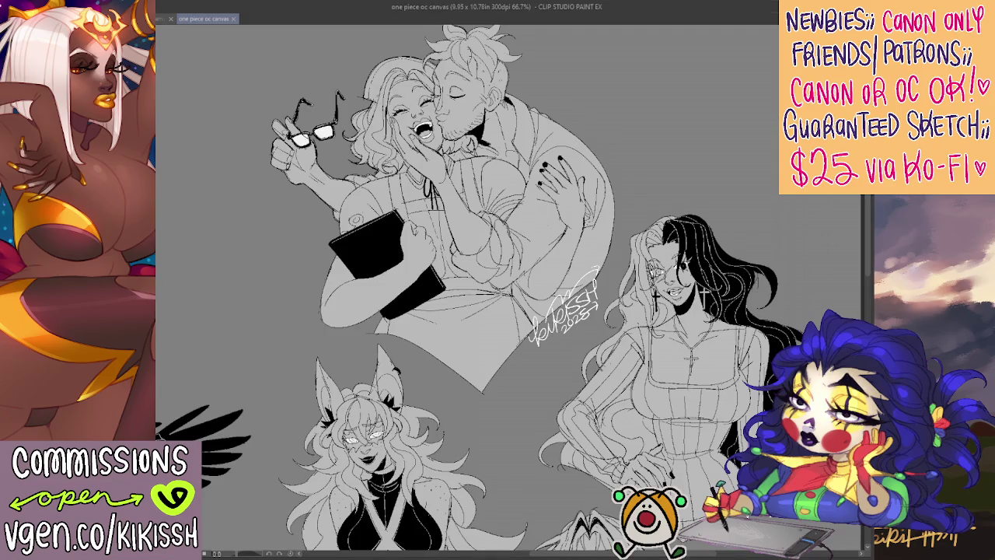
Step: Zoom out and position the view over the empty lower canvas area
{"action": "scroll", "coordinate": [509, 292], "scroll_direction": "down", "scroll_amount": 3}
{"action": "scroll", "coordinate": [509, 291], "scroll_direction": "down", "scroll_amount": 3}
{"action": "scroll", "coordinate": [509, 292], "scroll_direction": "down", "scroll_amount": 3}
{"action": "scroll", "coordinate": [509, 291], "scroll_direction": "down", "scroll_amount": 3}
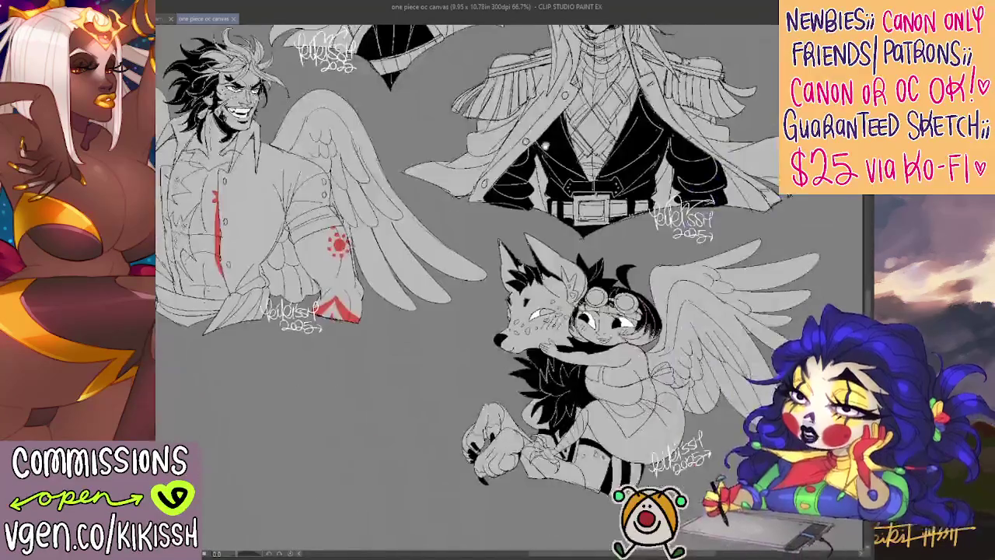
{"action": "scroll", "coordinate": [545, 145], "scroll_direction": "down", "scroll_amount": 3}
{"action": "scroll", "coordinate": [544, 145], "scroll_direction": "down", "scroll_amount": 3}
{"action": "scroll", "coordinate": [577, 267], "scroll_direction": "left", "scroll_amount": 3}
{"action": "scroll", "coordinate": [548, 247], "scroll_direction": "left", "scroll_amount": 3}
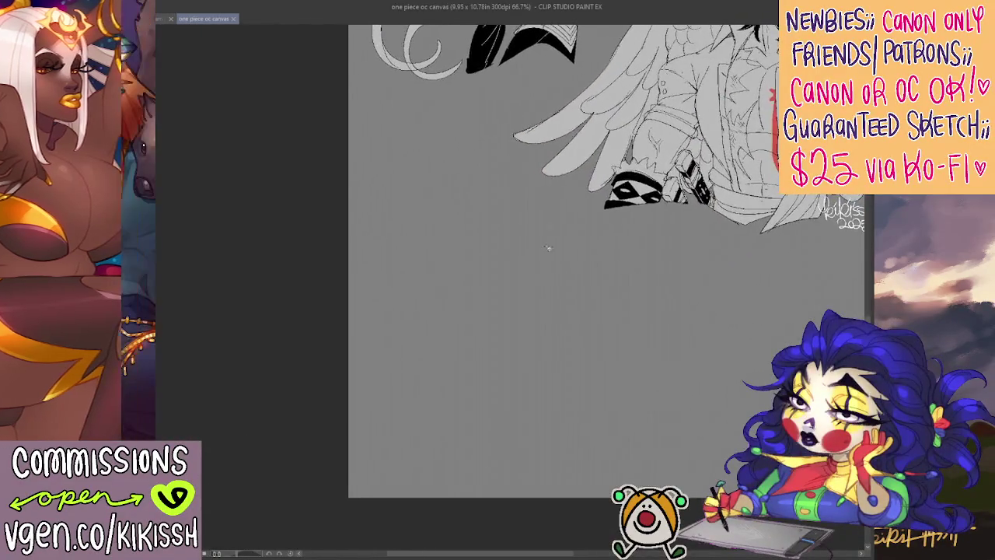
{"action": "scroll", "coordinate": [476, 230], "scroll_direction": "up", "scroll_amount": 1}
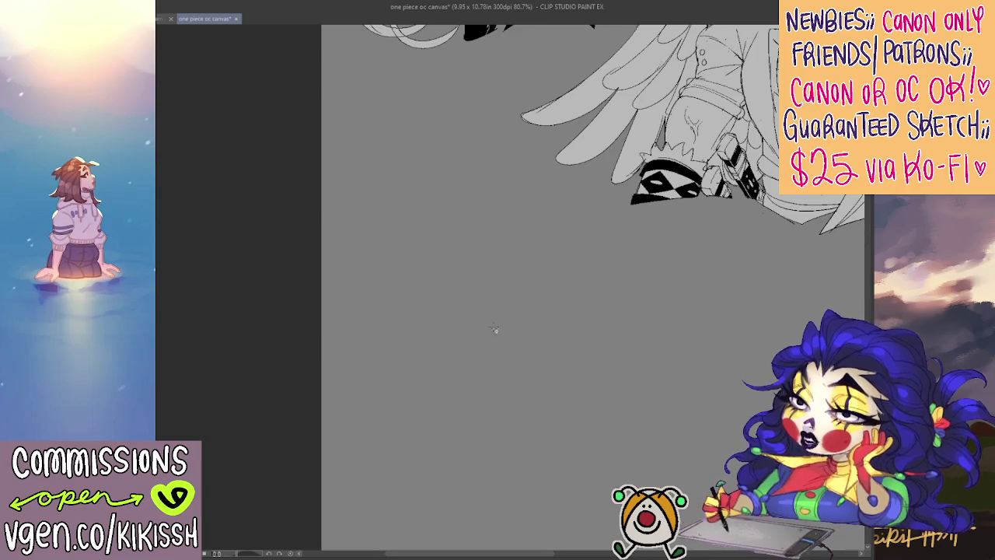
{"action": "left_click_drag", "start_coordinate": [511, 331], "coordinate": [515, 309]}
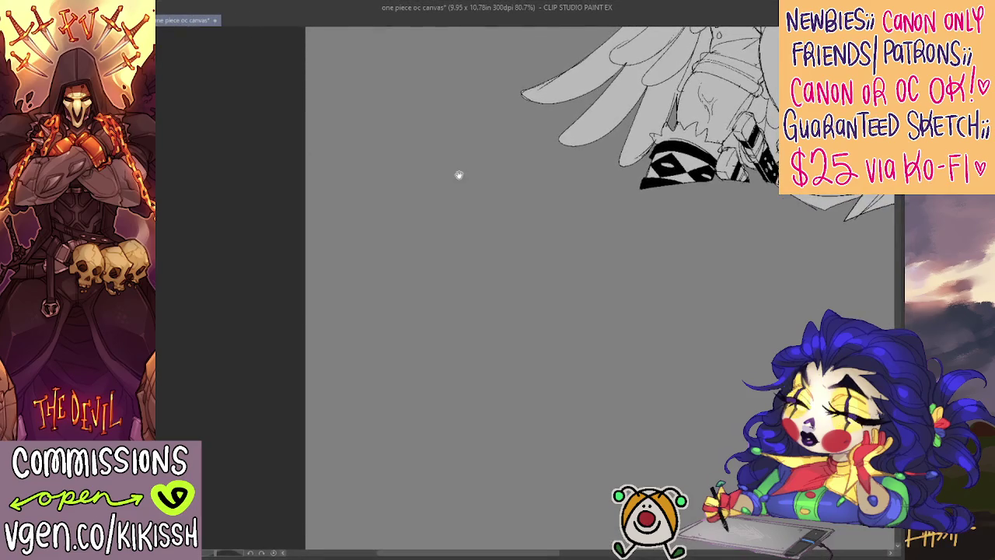
{"action": "left_click_drag", "start_coordinate": [458, 173], "coordinate": [448, 171]}
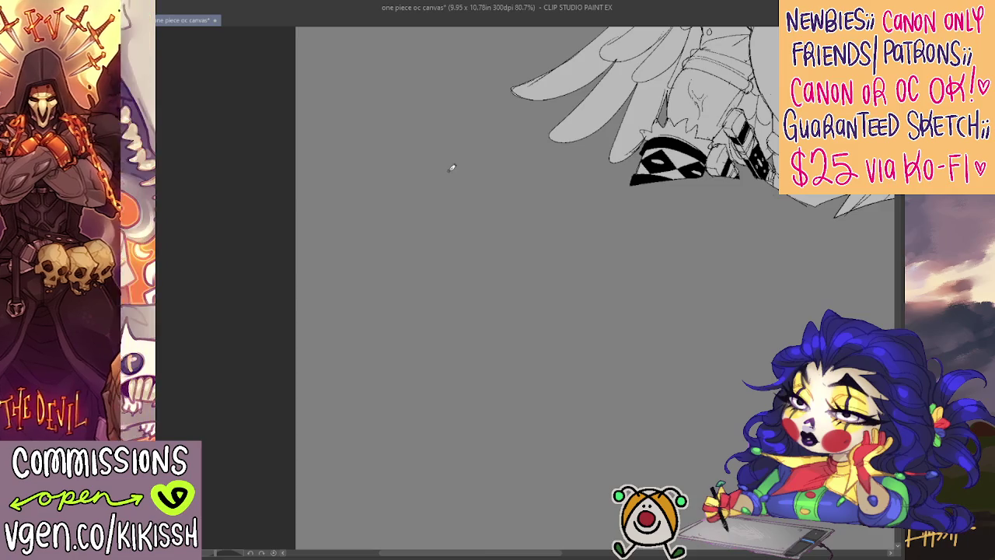
{"action": "left_click_drag", "start_coordinate": [490, 273], "coordinate": [484, 249]}
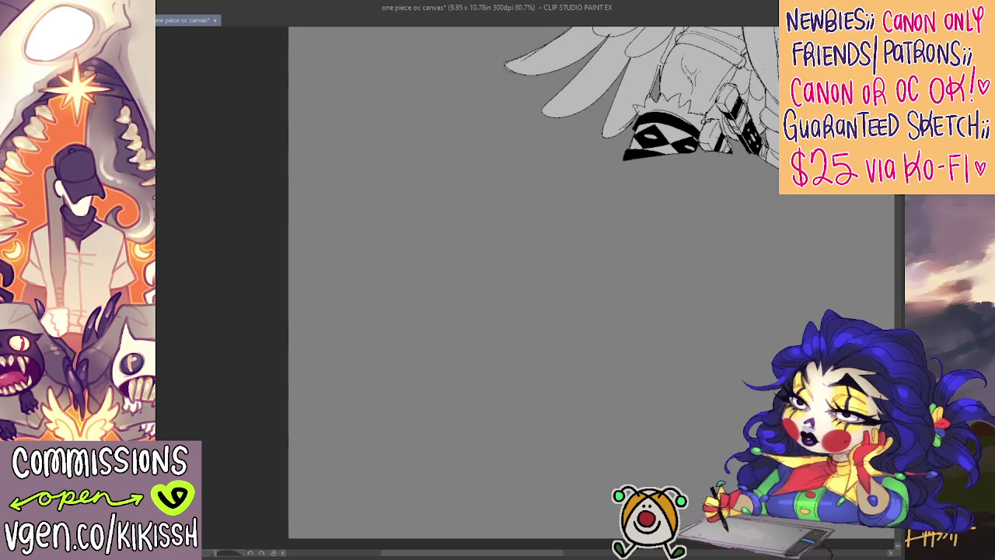
Step: Drag the canvas bottom edge down to 9.95 x 11.64 in and view the whole artwork
{"action": "scroll", "coordinate": [571, 281], "scroll_direction": "down", "scroll_amount": 3}
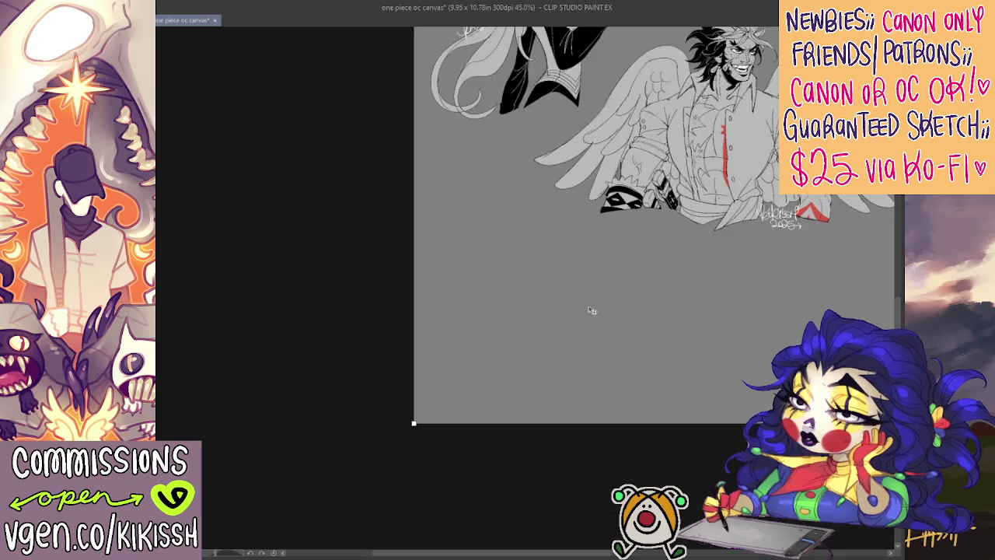
{"action": "left_click_drag", "start_coordinate": [413, 424], "coordinate": [413, 491]}
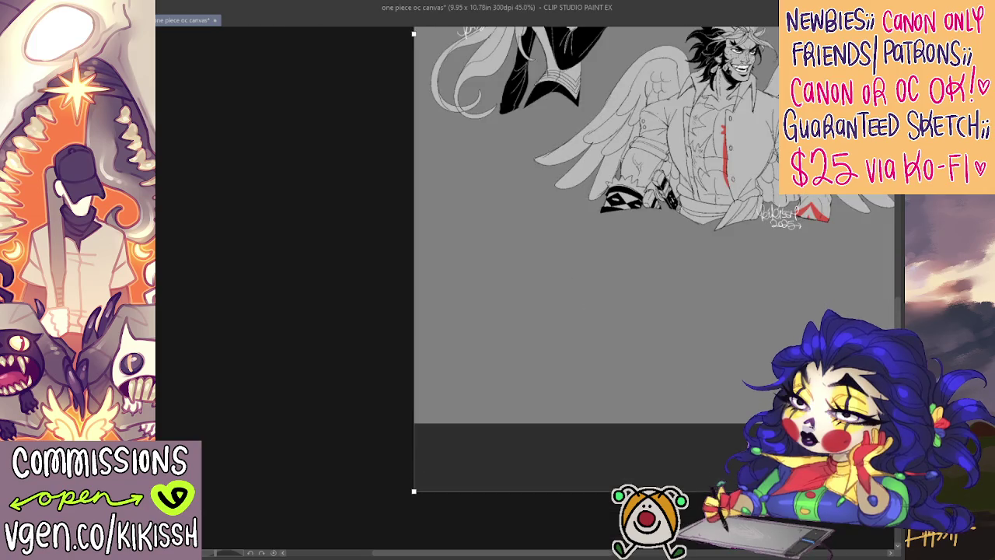
{"action": "key", "text": "Return"}
{"action": "left_click_drag", "start_coordinate": [730, 78], "coordinate": [420, 327]}
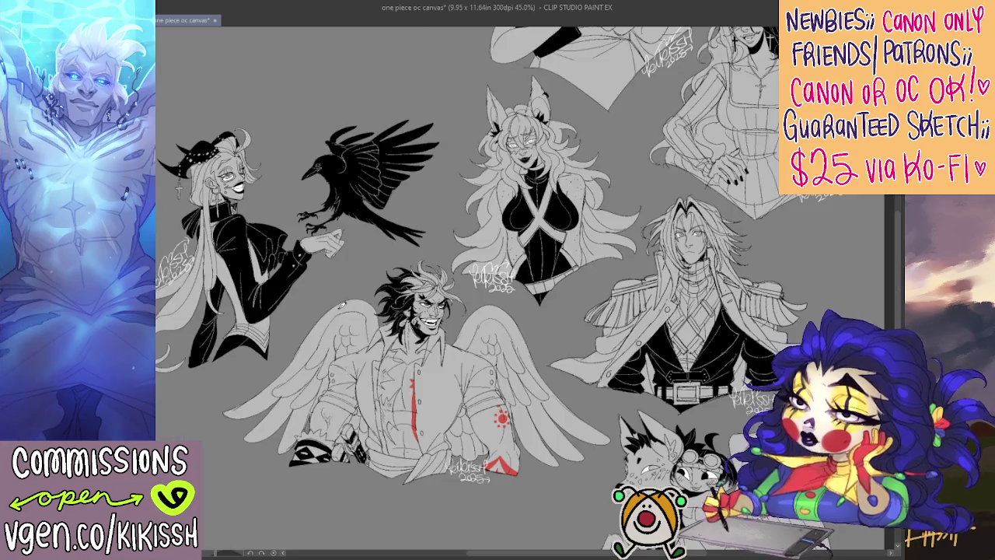
{"action": "mouse_move", "coordinate": [329, 332]}
{"action": "left_mouse_down"}
{"action": "mouse_move", "coordinate": [424, 243]}
{"action": "mouse_move", "coordinate": [428, 193]}
{"action": "left_mouse_up"}
Step: Zoom into the blank area and sketch the head oval
{"action": "scroll", "coordinate": [324, 284], "scroll_direction": "up", "scroll_amount": 2}
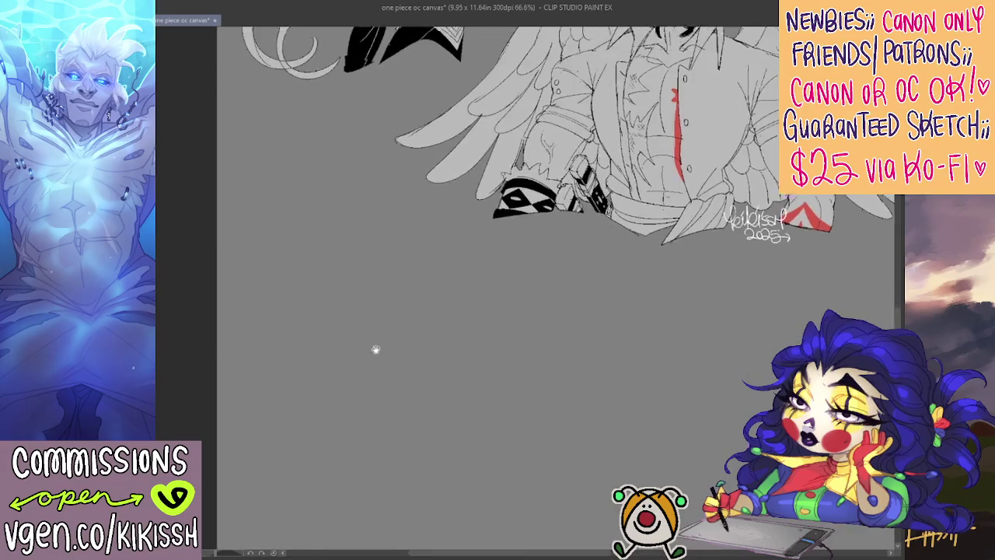
{"action": "scroll", "coordinate": [398, 266], "scroll_direction": "up", "scroll_amount": 1}
{"action": "left_click_drag", "start_coordinate": [407, 271], "coordinate": [406, 239]}
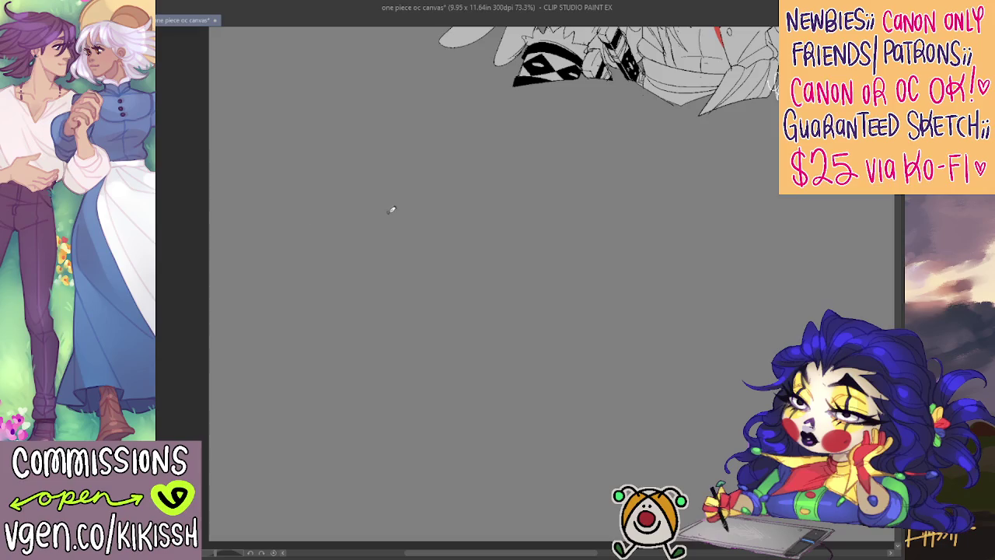
{"action": "mouse_move", "coordinate": [399, 152]}
{"action": "left_mouse_down"}
{"action": "mouse_move", "coordinate": [428, 236]}
{"action": "mouse_move", "coordinate": [405, 130]}
{"action": "mouse_move", "coordinate": [429, 190]}
{"action": "left_mouse_up"}
{"action": "key", "text": "ctrl+z"}
{"action": "mouse_move", "coordinate": [389, 116]}
{"action": "left_mouse_down"}
{"action": "mouse_move", "coordinate": [429, 195]}
{"action": "mouse_move", "coordinate": [384, 232]}
{"action": "mouse_move", "coordinate": [371, 269]}
{"action": "left_mouse_up"}
Step: Draw the neck lines with a long left shoulder and a right shoulder
{"action": "left_click_drag", "start_coordinate": [381, 223], "coordinate": [334, 262]}
{"action": "key", "text": "ctrl+z"}
{"action": "mouse_move", "coordinate": [377, 231]}
{"action": "left_mouse_down"}
{"action": "mouse_move", "coordinate": [295, 302]}
{"action": "mouse_move", "coordinate": [324, 387]}
{"action": "left_mouse_up"}
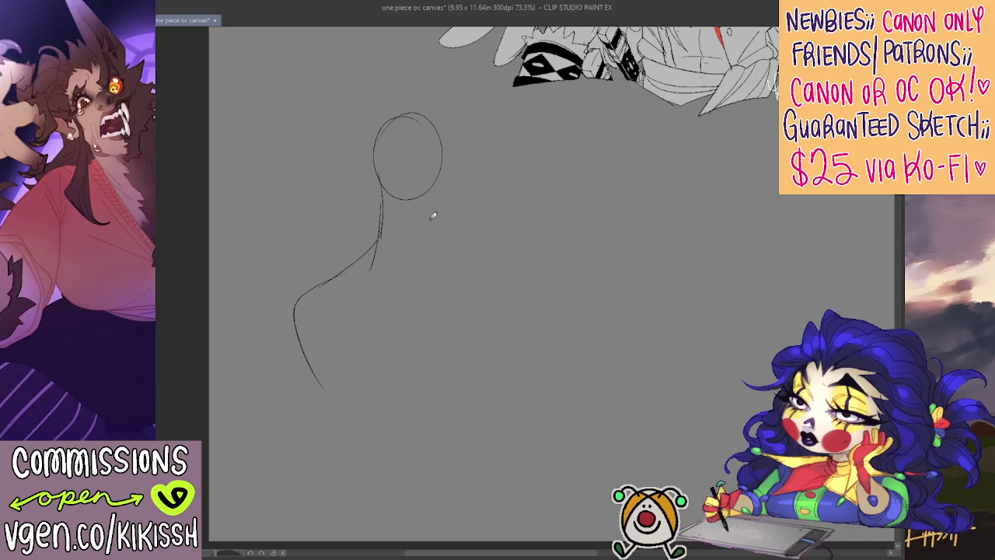
{"action": "mouse_move", "coordinate": [425, 193]}
{"action": "left_mouse_down"}
{"action": "mouse_move", "coordinate": [423, 260]}
{"action": "mouse_move", "coordinate": [481, 271]}
{"action": "mouse_move", "coordinate": [525, 332]}
{"action": "left_mouse_up"}
{"action": "key", "text": "ctrl+z"}
{"action": "left_click_drag", "start_coordinate": [484, 269], "coordinate": [514, 330]}
{"action": "key", "text": "ctrl+z"}
Step: Try several inner left-arm lines, undoing each attempt
{"action": "left_click_drag", "start_coordinate": [308, 294], "coordinate": [396, 416]}
{"action": "key", "text": "ctrl+z"}
{"action": "mouse_move", "coordinate": [309, 290]}
{"action": "left_mouse_down"}
{"action": "mouse_move", "coordinate": [359, 406]}
{"action": "mouse_move", "coordinate": [457, 449]}
{"action": "left_mouse_up"}
{"action": "key", "text": "ctrl+z"}
{"action": "mouse_move", "coordinate": [359, 406]}
{"action": "left_mouse_down"}
{"action": "mouse_move", "coordinate": [380, 460]}
{"action": "mouse_move", "coordinate": [377, 494]}
{"action": "mouse_move", "coordinate": [451, 493]}
{"action": "mouse_move", "coordinate": [468, 459]}
{"action": "left_mouse_up"}
{"action": "key", "text": "ctrl+z"}
Step: Draw the torso bottom and the right-side chest curve
{"action": "mouse_move", "coordinate": [449, 494]}
{"action": "left_mouse_down"}
{"action": "mouse_move", "coordinate": [476, 433]}
{"action": "mouse_move", "coordinate": [487, 276]}
{"action": "left_mouse_up"}
{"action": "key", "text": "ctrl+z"}
{"action": "left_click_drag", "start_coordinate": [485, 365], "coordinate": [482, 274]}
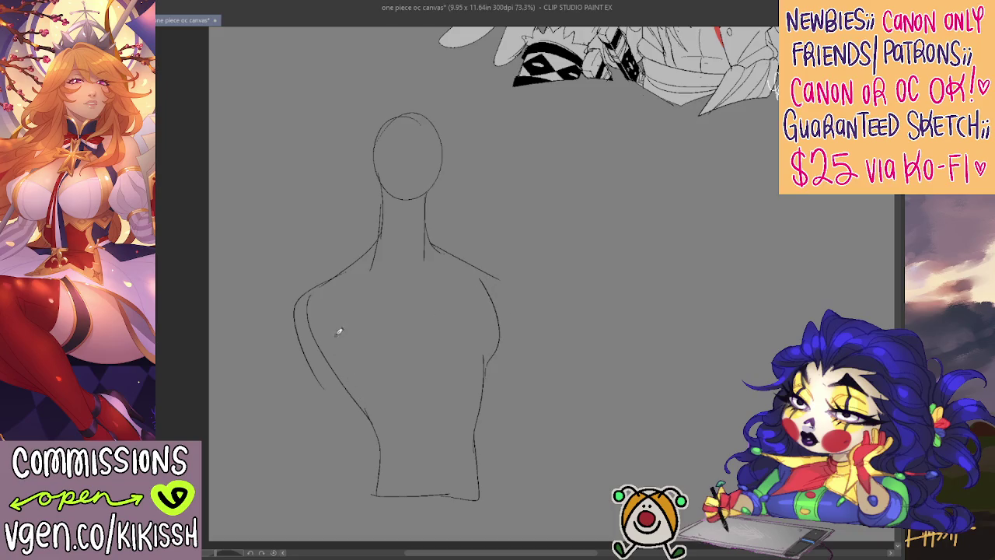
{"action": "left_click_drag", "start_coordinate": [342, 313], "coordinate": [402, 362]}
{"action": "key", "text": "ctrl+z"}
Step: Redraw the right-side chest curve and add a curve across the lower chest
{"action": "mouse_move", "coordinate": [348, 311]}
{"action": "left_mouse_down"}
{"action": "mouse_move", "coordinate": [409, 363]}
{"action": "mouse_move", "coordinate": [459, 355]}
{"action": "left_mouse_up"}
{"action": "key", "text": "ctrl+z"}
{"action": "key", "text": "ctrl+z"}
{"action": "left_click_drag", "start_coordinate": [343, 314], "coordinate": [405, 362]}
{"action": "key", "text": "ctrl+z"}
{"action": "key", "text": "ctrl+z"}
{"action": "mouse_move", "coordinate": [491, 372]}
{"action": "left_mouse_down"}
{"action": "mouse_move", "coordinate": [484, 386]}
{"action": "mouse_move", "coordinate": [488, 286]}
{"action": "left_mouse_up"}
{"action": "key", "text": "ctrl+z"}
{"action": "left_click_drag", "start_coordinate": [483, 380], "coordinate": [489, 286]}
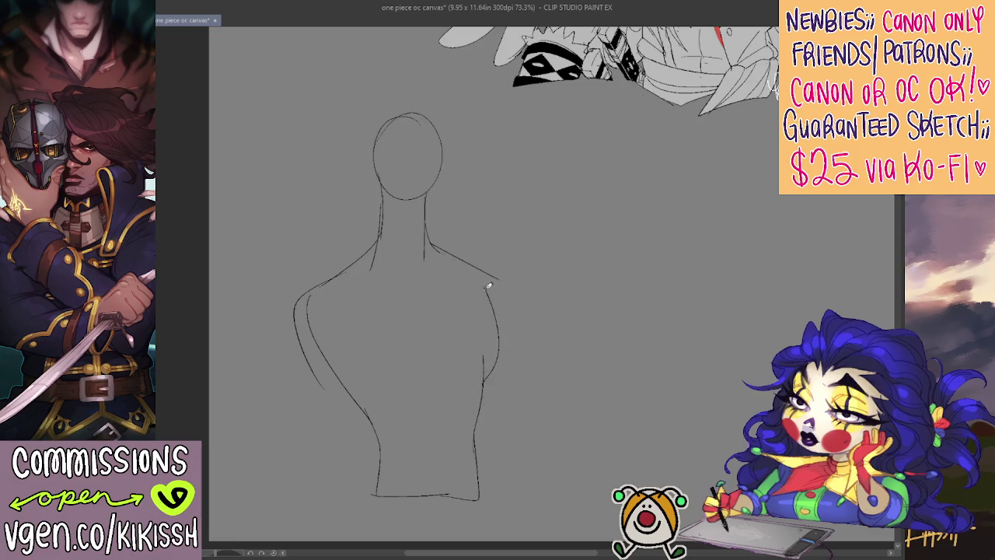
{"action": "mouse_move", "coordinate": [470, 377]}
{"action": "left_mouse_down"}
{"action": "mouse_move", "coordinate": [392, 384]}
{"action": "mouse_move", "coordinate": [342, 339]}
{"action": "left_mouse_up"}
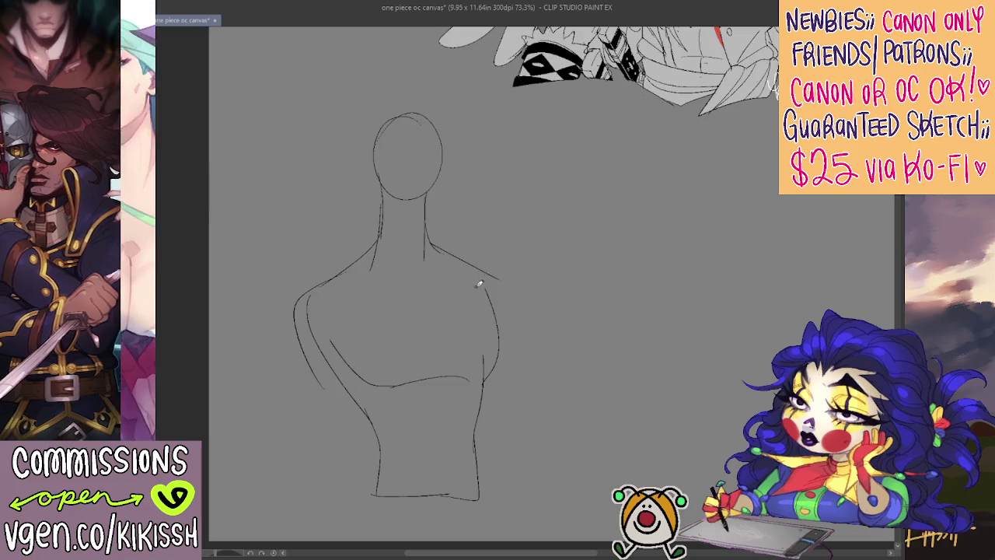
Step: Sketch the left neck side, jaw and chin, and the head's right side
{"action": "left_click_drag", "start_coordinate": [362, 256], "coordinate": [374, 211]}
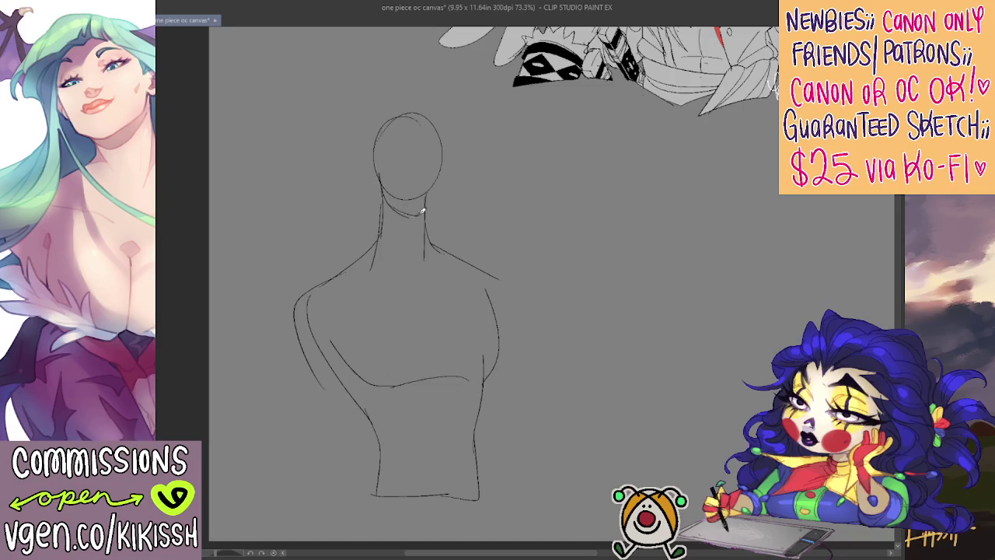
{"action": "mouse_move", "coordinate": [384, 193]}
{"action": "left_mouse_down"}
{"action": "mouse_move", "coordinate": [425, 218]}
{"action": "mouse_move", "coordinate": [440, 186]}
{"action": "left_mouse_up"}
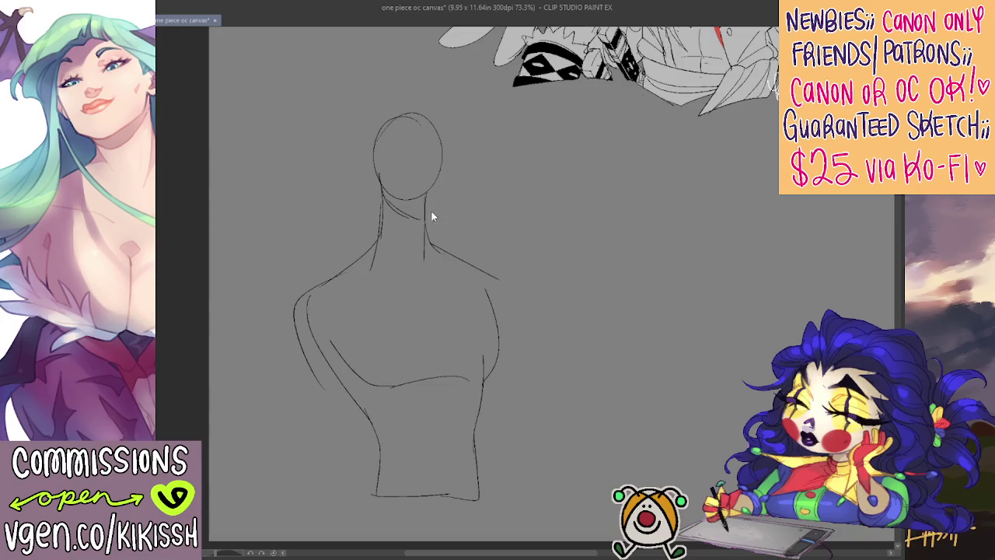
{"action": "key", "text": "ctrl+z"}
{"action": "key", "text": "ctrl+z"}
{"action": "mouse_move", "coordinate": [384, 193]}
{"action": "left_mouse_down"}
{"action": "mouse_move", "coordinate": [426, 219]}
{"action": "mouse_move", "coordinate": [448, 172]}
{"action": "left_mouse_up"}
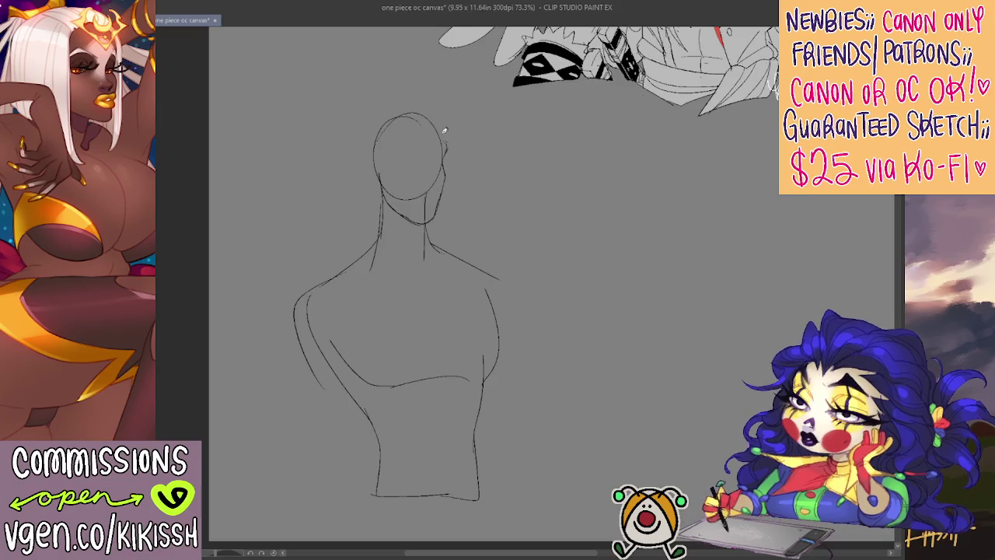
{"action": "left_click_drag", "start_coordinate": [448, 152], "coordinate": [440, 122]}
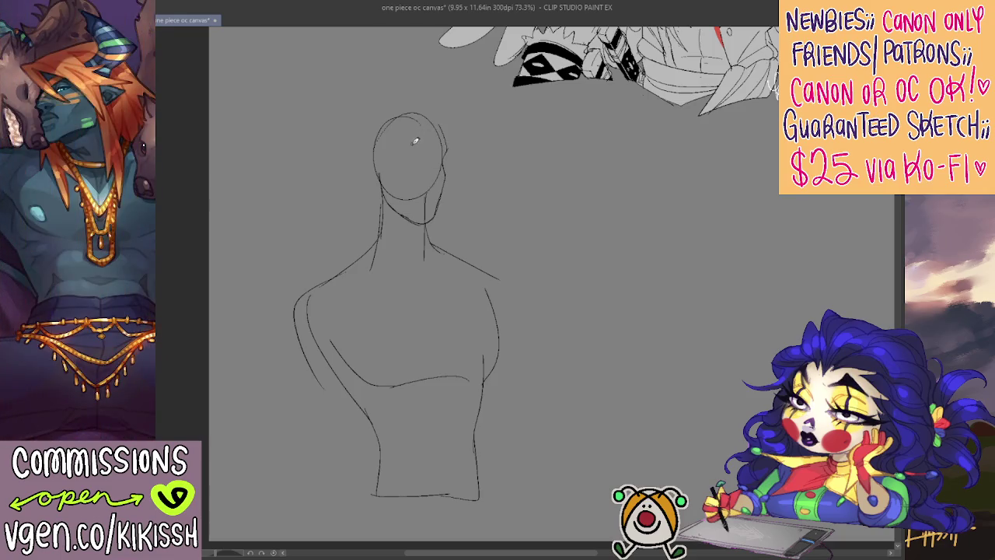
Step: Outline the left shoulder and arm, then the right shoulder and arm
{"action": "mouse_move", "coordinate": [336, 278]}
{"action": "left_mouse_down"}
{"action": "mouse_move", "coordinate": [279, 340]}
{"action": "mouse_move", "coordinate": [297, 381]}
{"action": "mouse_move", "coordinate": [306, 475]}
{"action": "left_mouse_up"}
{"action": "left_click_drag", "start_coordinate": [297, 431], "coordinate": [305, 486]}
{"action": "key", "text": "ctrl+z"}
{"action": "left_click_drag", "start_coordinate": [290, 377], "coordinate": [286, 476]}
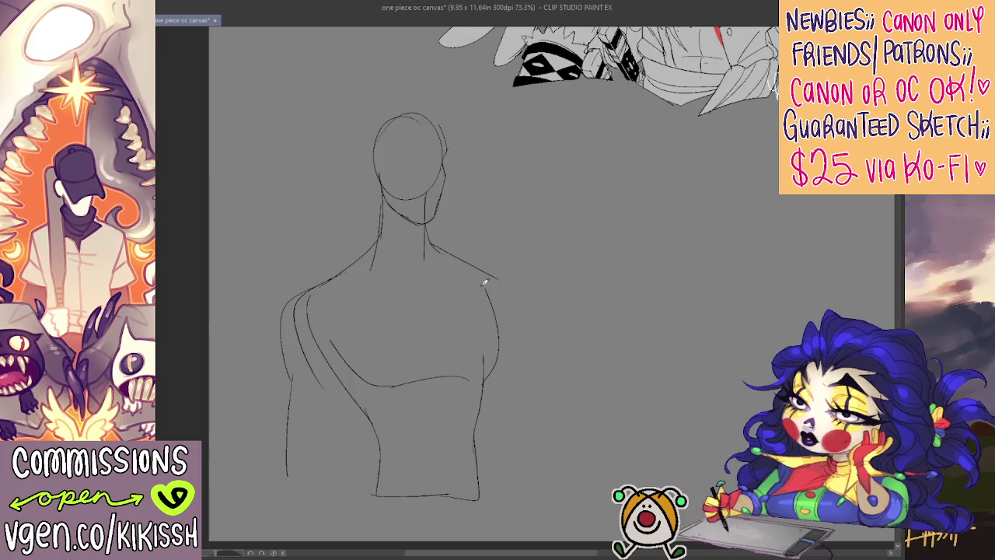
{"action": "mouse_move", "coordinate": [497, 277]}
{"action": "left_mouse_down"}
{"action": "mouse_move", "coordinate": [512, 287]}
{"action": "mouse_move", "coordinate": [536, 359]}
{"action": "left_mouse_up"}
{"action": "left_click_drag", "start_coordinate": [535, 310], "coordinate": [539, 481]}
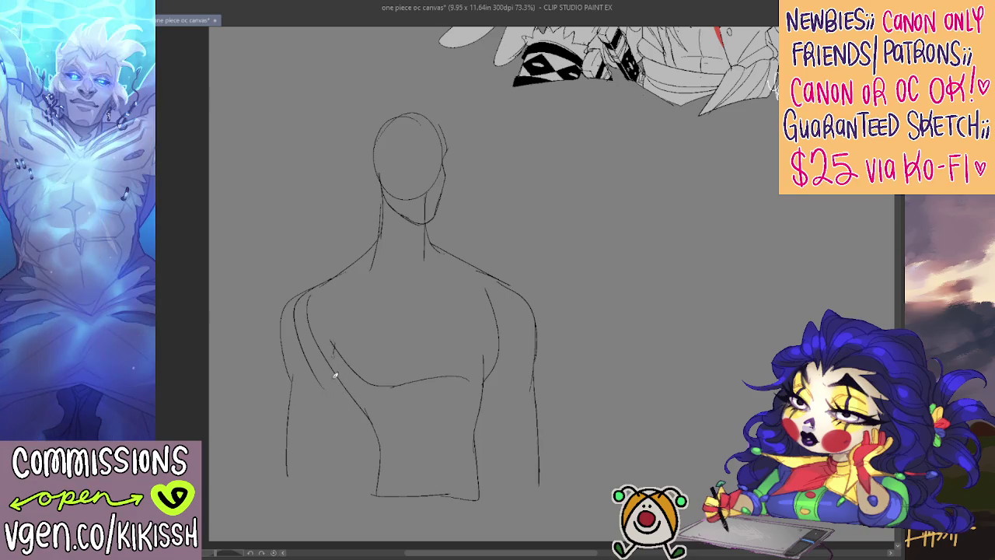
Step: Draw the inner and outer lines of the left arm
{"action": "left_click_drag", "start_coordinate": [334, 362], "coordinate": [341, 484]}
{"action": "key", "text": "ctrl+z"}
{"action": "left_click_drag", "start_coordinate": [334, 362], "coordinate": [334, 482]}
{"action": "left_click_drag", "start_coordinate": [291, 379], "coordinate": [294, 488]}
{"action": "key", "text": "e"}
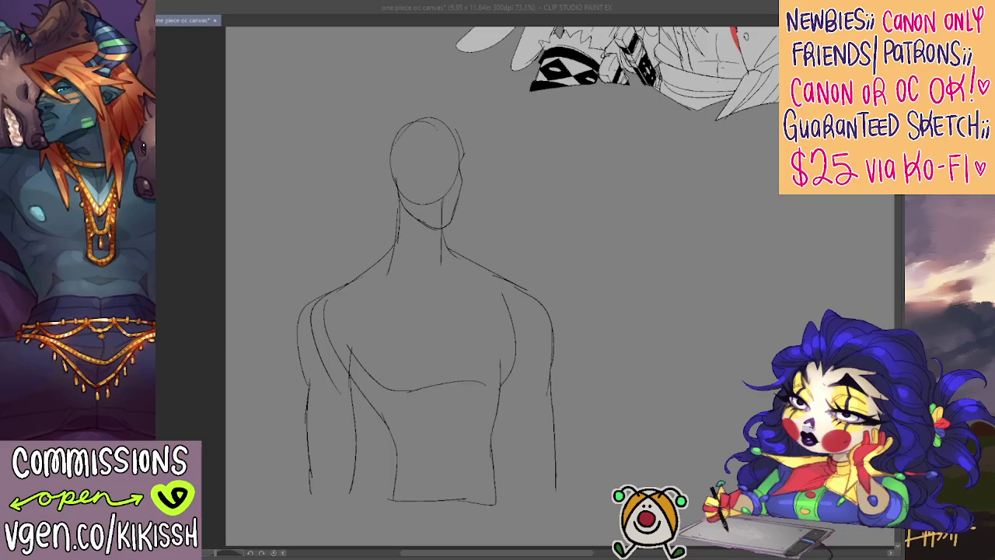
{"action": "key", "text": "alt+Tab"}
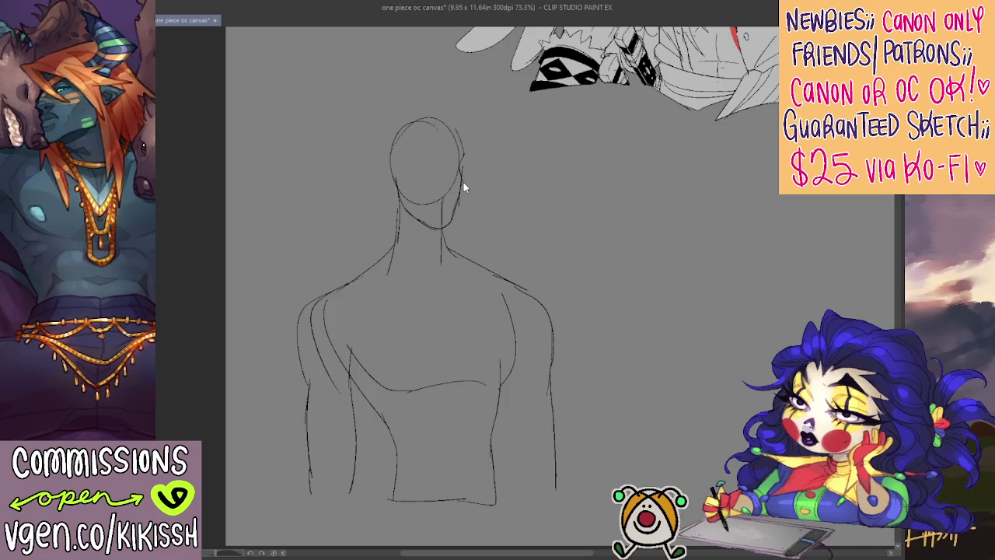
Step: Connect the head's right side down to the jaw and erase the excess line
{"action": "key", "text": "alt+Tab"}
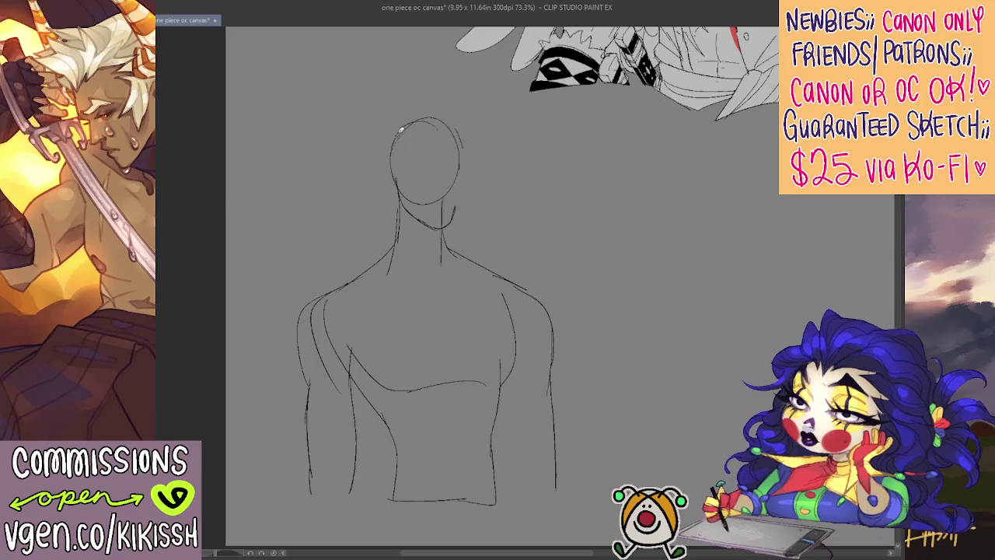
{"action": "mouse_move", "coordinate": [393, 143]}
{"action": "left_mouse_down"}
{"action": "mouse_move", "coordinate": [400, 98]}
{"action": "mouse_move", "coordinate": [455, 111]}
{"action": "left_mouse_up"}
{"action": "mouse_move", "coordinate": [391, 151]}
{"action": "left_mouse_down"}
{"action": "mouse_move", "coordinate": [476, 130]}
{"action": "mouse_move", "coordinate": [467, 168]}
{"action": "mouse_move", "coordinate": [447, 177]}
{"action": "left_mouse_up"}
{"action": "key", "text": "ctrl+z"}
{"action": "key", "text": "ctrl+z"}
{"action": "key", "text": "ctrl+z"}
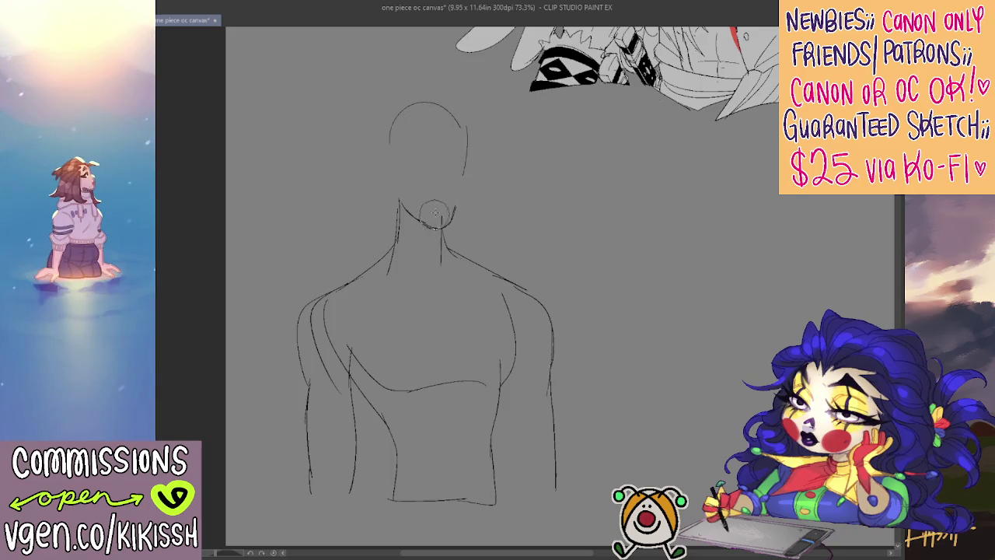
{"action": "left_click_drag", "start_coordinate": [458, 216], "coordinate": [461, 198]}
{"action": "mouse_move", "coordinate": [453, 221]}
{"action": "left_mouse_down"}
{"action": "mouse_move", "coordinate": [467, 159]}
{"action": "mouse_move", "coordinate": [456, 115]}
{"action": "mouse_move", "coordinate": [470, 163]}
{"action": "left_mouse_up"}
{"action": "key", "text": "e"}
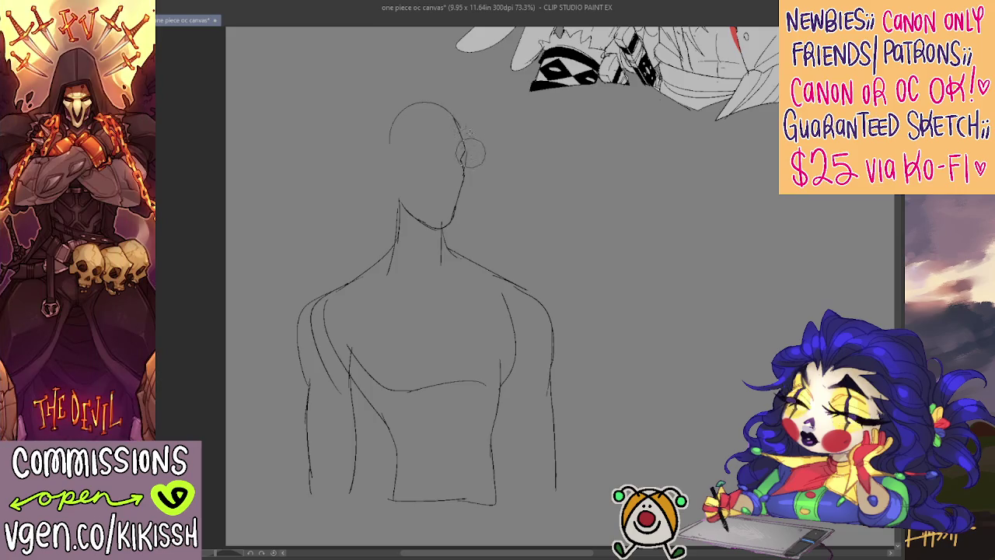
{"action": "key", "text": "p"}
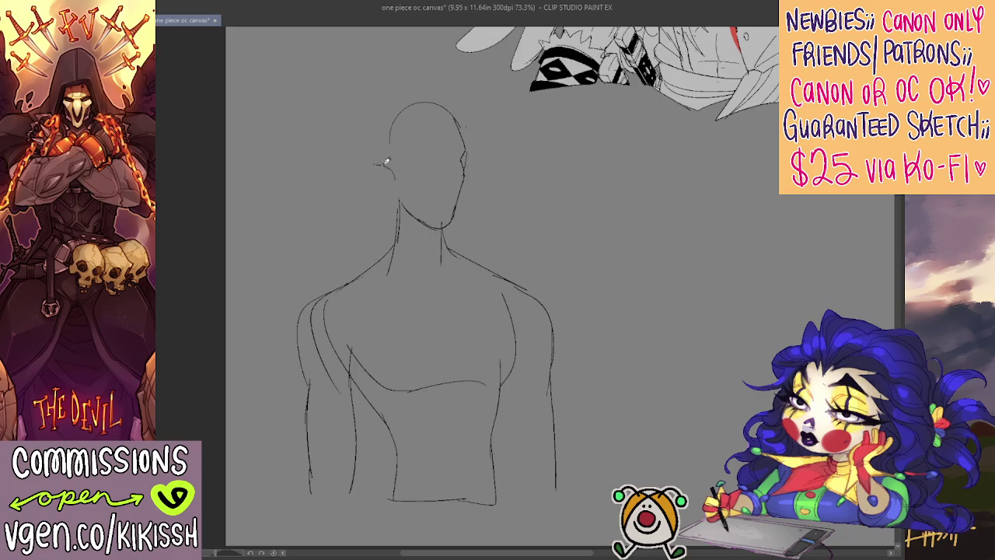
Step: Sketch pointed ears on both sides of the head
{"action": "left_click_drag", "start_coordinate": [376, 164], "coordinate": [402, 188]}
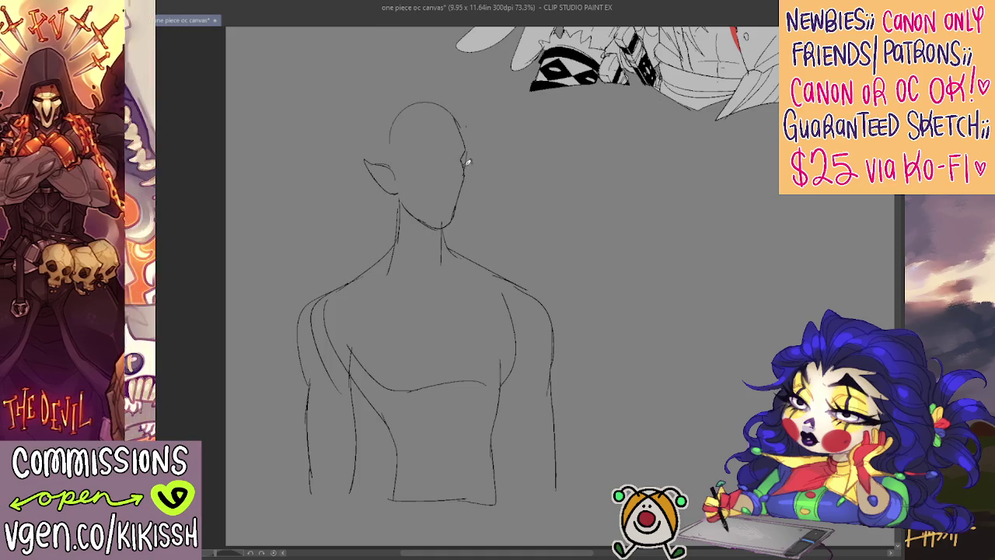
{"action": "left_click_drag", "start_coordinate": [469, 170], "coordinate": [463, 194]}
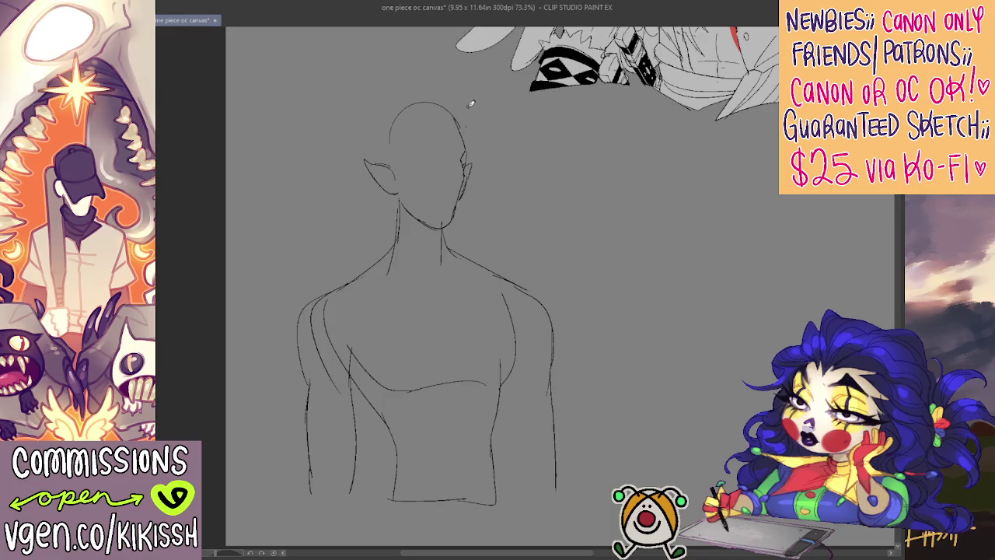
{"action": "mouse_move", "coordinate": [392, 103]}
{"action": "left_mouse_down"}
{"action": "mouse_move", "coordinate": [367, 131]}
{"action": "mouse_move", "coordinate": [380, 155]}
{"action": "mouse_move", "coordinate": [443, 96]}
{"action": "left_mouse_up"}
{"action": "key", "text": "ctrl+z"}
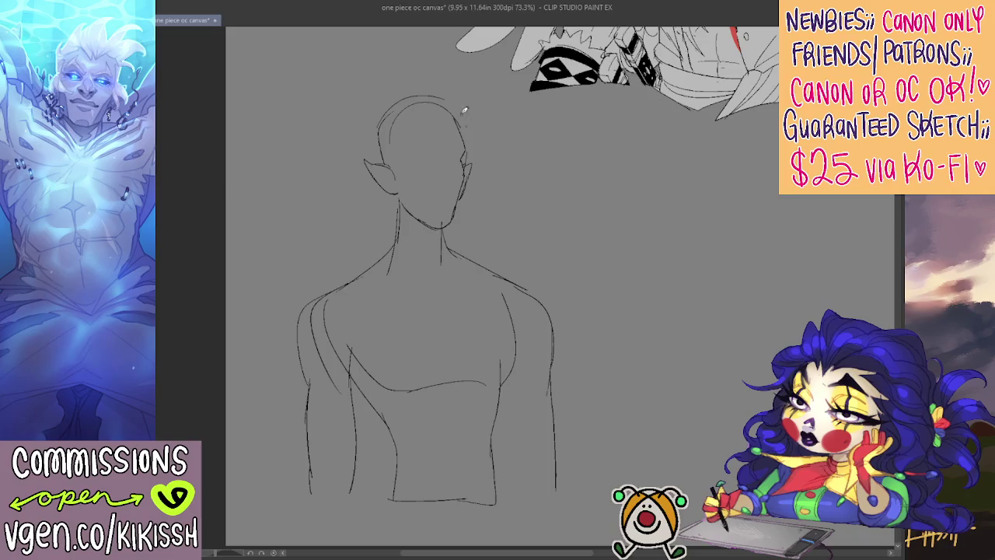
Step: Redraw the chin and jaw line with neck lines below it
{"action": "left_click_drag", "start_coordinate": [444, 100], "coordinate": [461, 102]}
{"action": "key", "text": "ctrl+z"}
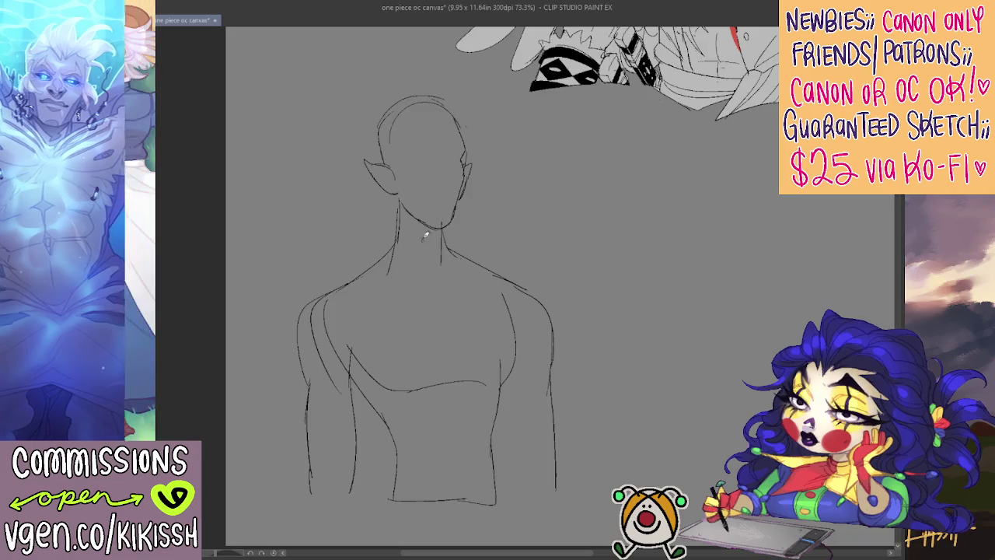
{"action": "left_click_drag", "start_coordinate": [469, 205], "coordinate": [425, 226]}
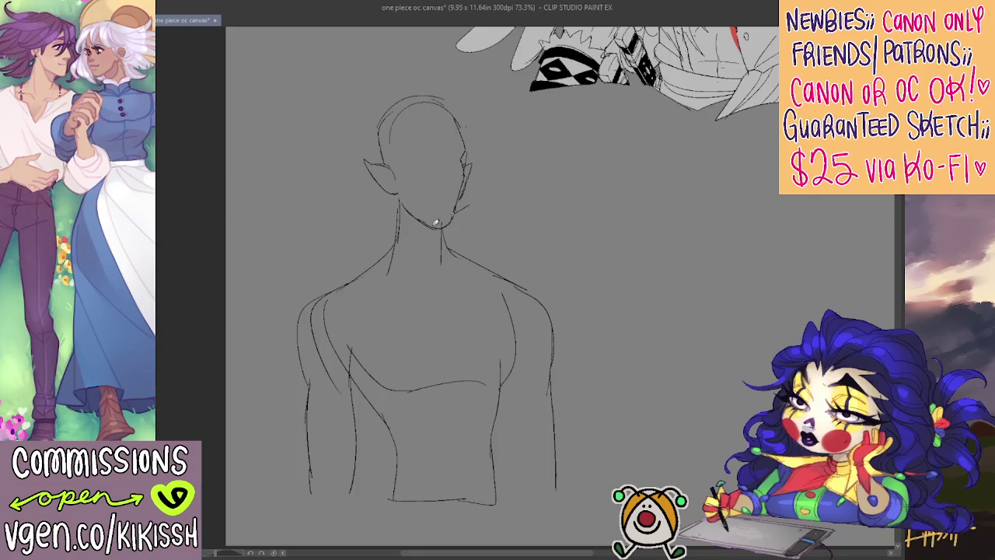
{"action": "mouse_move", "coordinate": [414, 263]}
{"action": "left_mouse_down"}
{"action": "mouse_move", "coordinate": [417, 279]}
{"action": "mouse_move", "coordinate": [421, 233]}
{"action": "left_mouse_up"}
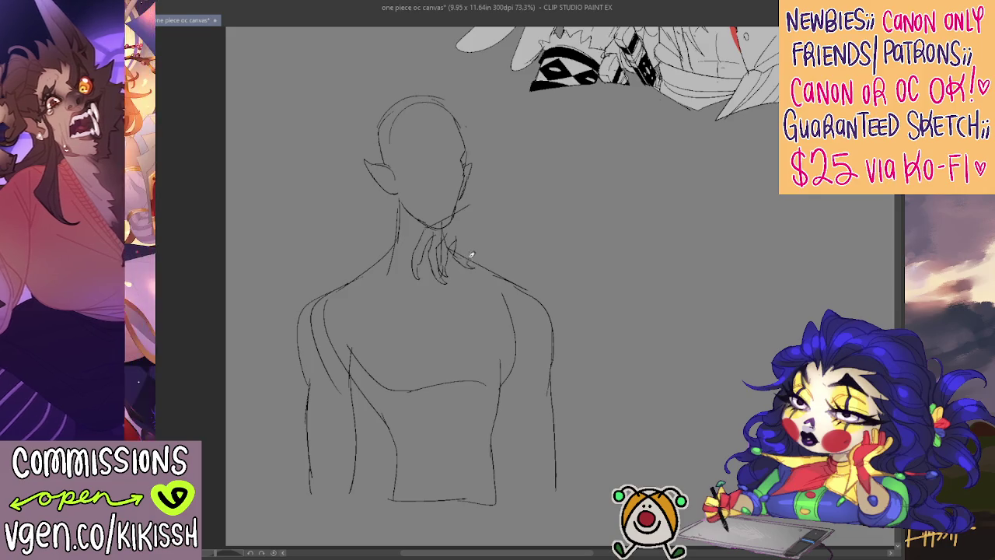
Step: Sketch curled fingers at the neck base and erase the stray forearm and torso lines
{"action": "mouse_move", "coordinate": [480, 228]}
{"action": "left_mouse_down"}
{"action": "mouse_move", "coordinate": [466, 237]}
{"action": "mouse_move", "coordinate": [491, 206]}
{"action": "mouse_move", "coordinate": [468, 215]}
{"action": "mouse_move", "coordinate": [485, 199]}
{"action": "mouse_move", "coordinate": [512, 223]}
{"action": "left_mouse_up"}
{"action": "key", "text": "ctrl+z"}
{"action": "mouse_move", "coordinate": [466, 201]}
{"action": "left_mouse_down"}
{"action": "mouse_move", "coordinate": [508, 211]}
{"action": "mouse_move", "coordinate": [553, 247]}
{"action": "mouse_move", "coordinate": [592, 334]}
{"action": "left_mouse_up"}
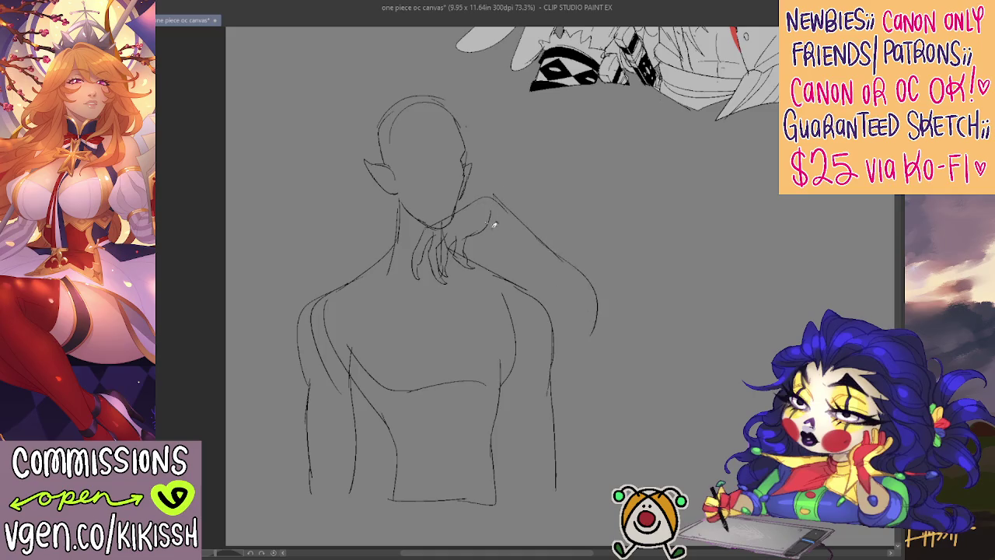
{"action": "mouse_move", "coordinate": [567, 320]}
{"action": "left_mouse_down"}
{"action": "mouse_move", "coordinate": [583, 328]}
{"action": "mouse_move", "coordinate": [592, 274]}
{"action": "mouse_move", "coordinate": [555, 249]}
{"action": "mouse_move", "coordinate": [599, 318]}
{"action": "left_mouse_up"}
{"action": "left_click_drag", "start_coordinate": [560, 256], "coordinate": [513, 264]}
{"action": "left_click_drag", "start_coordinate": [563, 327], "coordinate": [560, 484]}
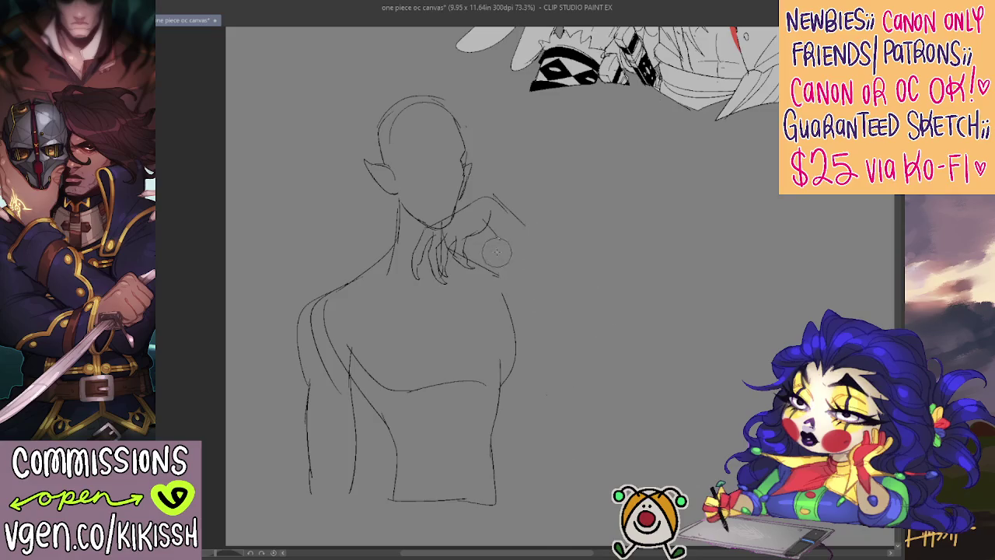
{"action": "left_click_drag", "start_coordinate": [416, 224], "coordinate": [442, 230]}
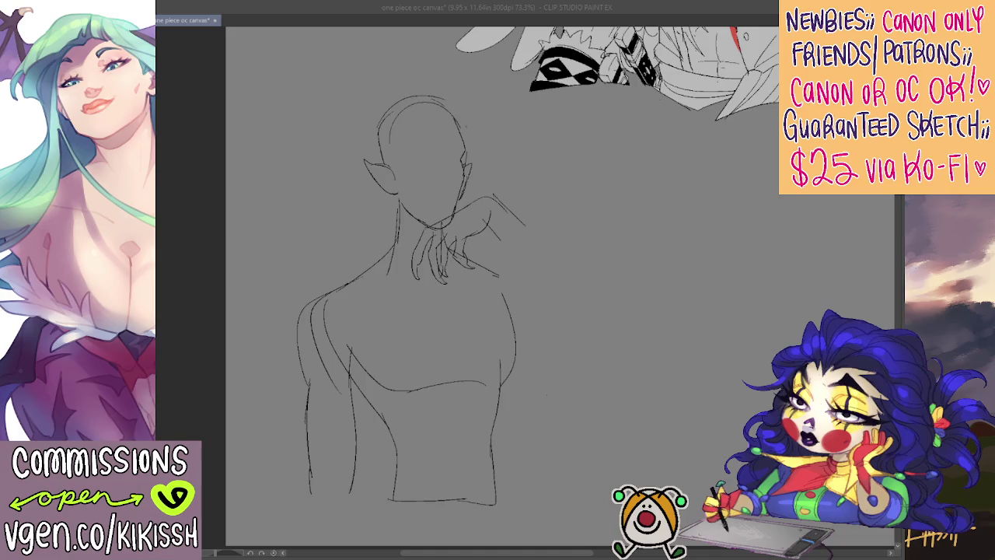
{"action": "left_click", "coordinate": [492, 398]}
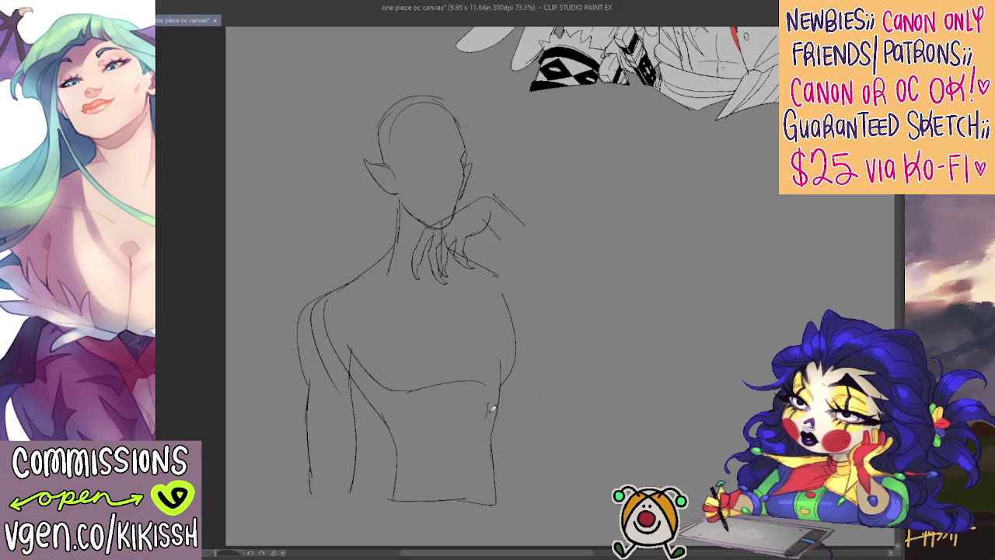
Step: Erase the torso's bottom line and redraw it as a V-shaped point
{"action": "scroll", "coordinate": [492, 407], "scroll_direction": "down", "scroll_amount": 3}
{"action": "left_click_drag", "start_coordinate": [393, 409], "coordinate": [454, 410]}
{"action": "key", "text": "p"}
{"action": "left_click_drag", "start_coordinate": [385, 405], "coordinate": [447, 447]}
{"action": "scroll", "coordinate": [469, 338], "scroll_direction": "up", "scroll_amount": 3}
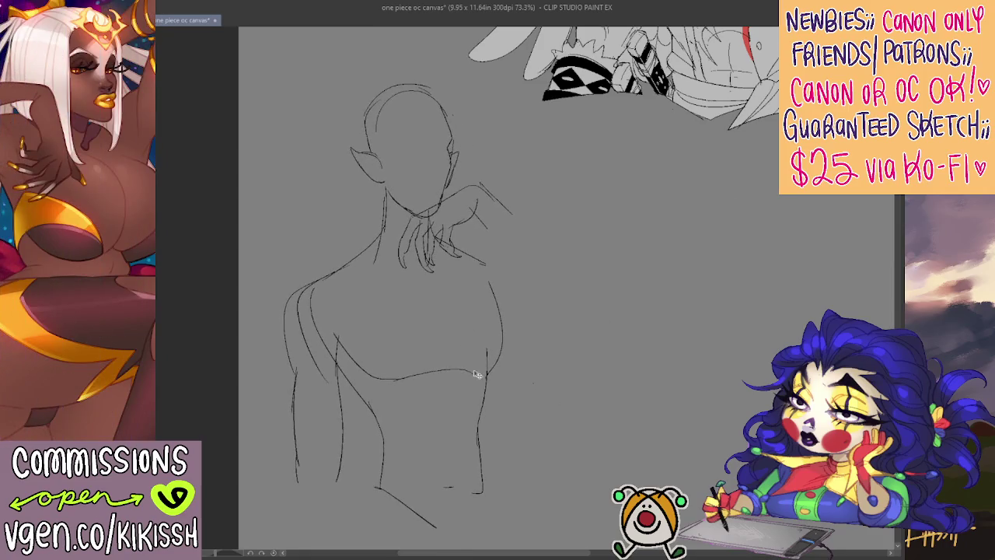
{"action": "scroll", "coordinate": [508, 422], "scroll_direction": "down", "scroll_amount": 3}
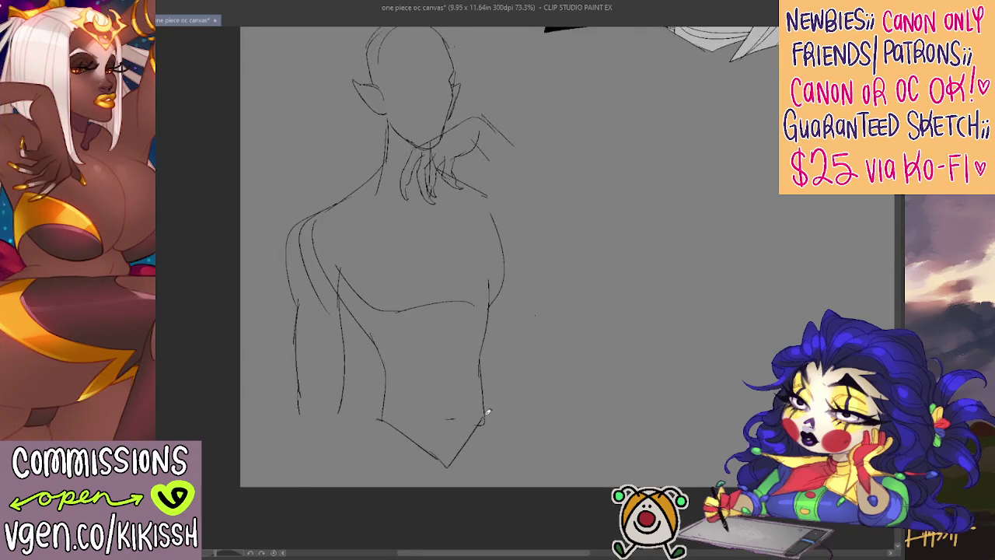
{"action": "left_click_drag", "start_coordinate": [449, 465], "coordinate": [482, 425]}
Step: Fix the left arm's base and draw a diagonal arm line outward from the hand
{"action": "left_click_drag", "start_coordinate": [284, 386], "coordinate": [298, 412]}
{"action": "left_click_drag", "start_coordinate": [293, 375], "coordinate": [340, 403]}
{"action": "left_click_drag", "start_coordinate": [602, 266], "coordinate": [604, 284]}
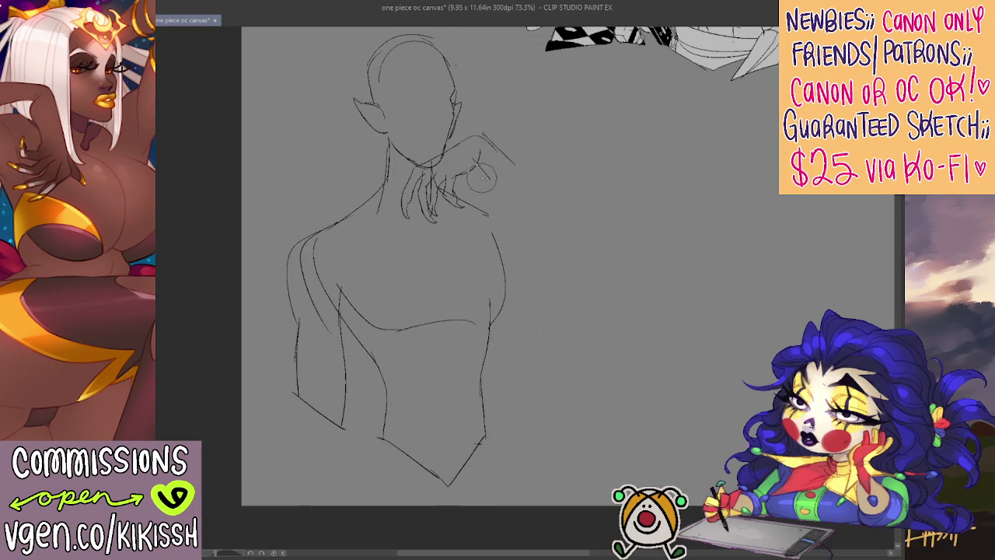
{"action": "left_click_drag", "start_coordinate": [494, 140], "coordinate": [519, 165]}
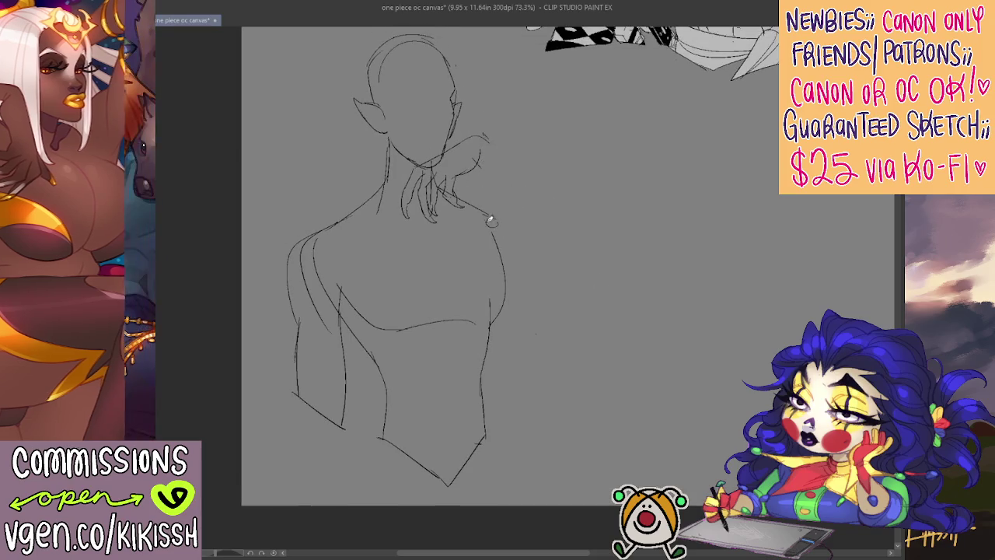
{"action": "left_click_drag", "start_coordinate": [491, 223], "coordinate": [632, 303]}
{"action": "key", "text": "ctrl+z"}
{"action": "mouse_move", "coordinate": [482, 147]}
{"action": "left_mouse_down"}
{"action": "mouse_move", "coordinate": [613, 268]}
{"action": "mouse_move", "coordinate": [486, 220]}
{"action": "mouse_move", "coordinate": [553, 233]}
{"action": "left_mouse_up"}
Step: Redraw the upper arm from shoulder to elbow, add the forearm's lower edge, and round the elbow
{"action": "key", "text": "ctrl+z"}
{"action": "left_click_drag", "start_coordinate": [485, 205], "coordinate": [559, 233]}
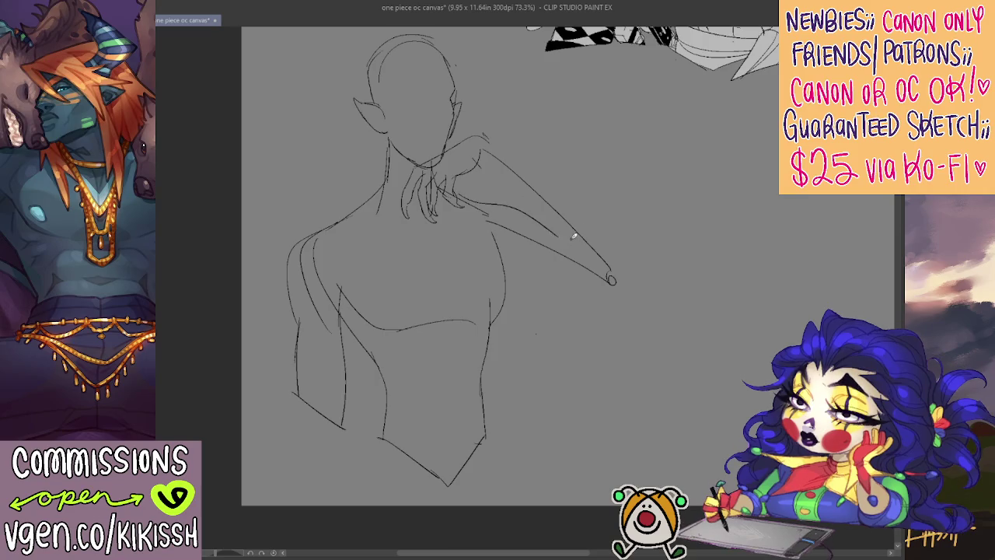
{"action": "key", "text": "ctrl+z"}
{"action": "mouse_move", "coordinate": [466, 198]}
{"action": "left_mouse_down"}
{"action": "mouse_move", "coordinate": [554, 230]}
{"action": "mouse_move", "coordinate": [612, 273]}
{"action": "left_mouse_up"}
{"action": "left_click_drag", "start_coordinate": [498, 251], "coordinate": [642, 309]}
{"action": "left_click_drag", "start_coordinate": [622, 266], "coordinate": [640, 308]}
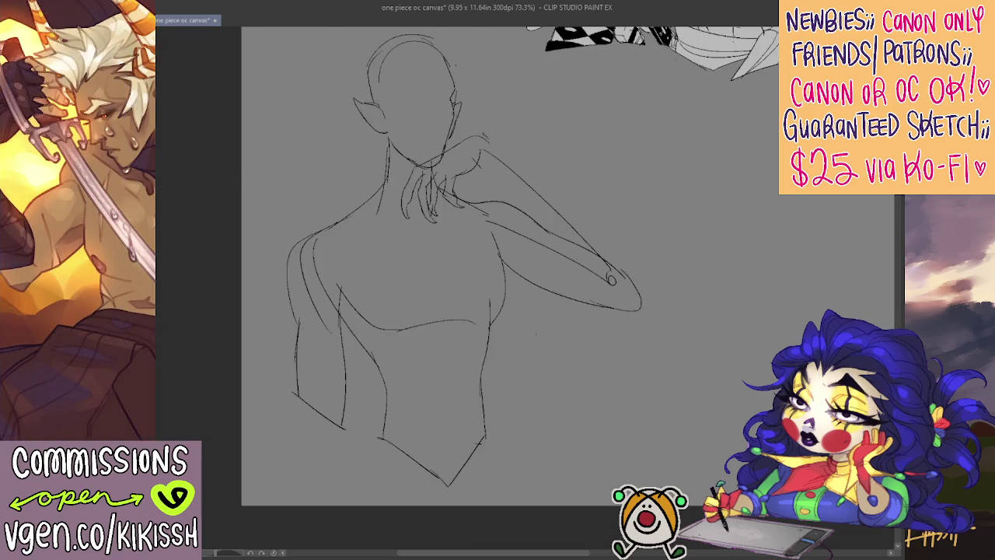
Step: Mirror-check the arm, erase the elbow tip, and redraw the upper arm and forearm edge
{"action": "key", "text": "h"}
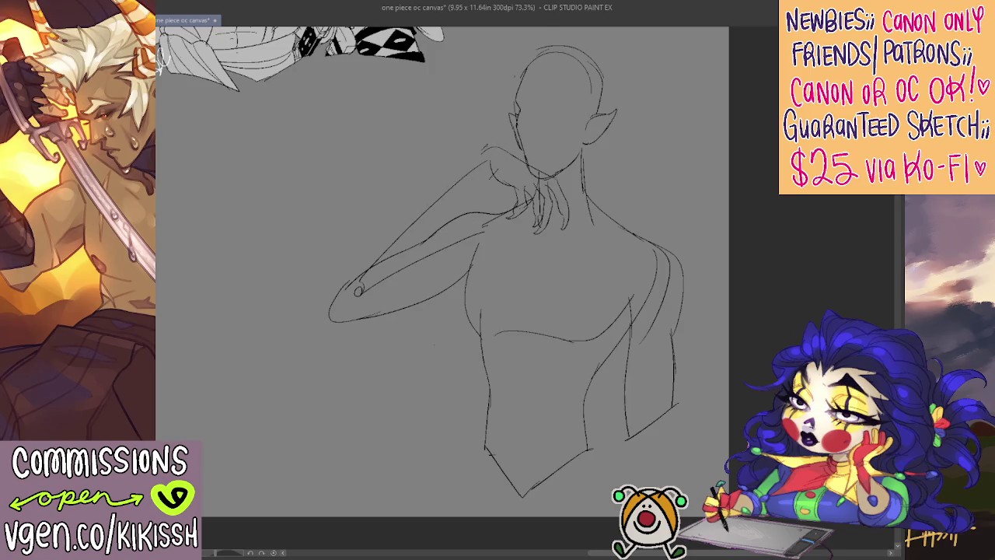
{"action": "key", "text": "h"}
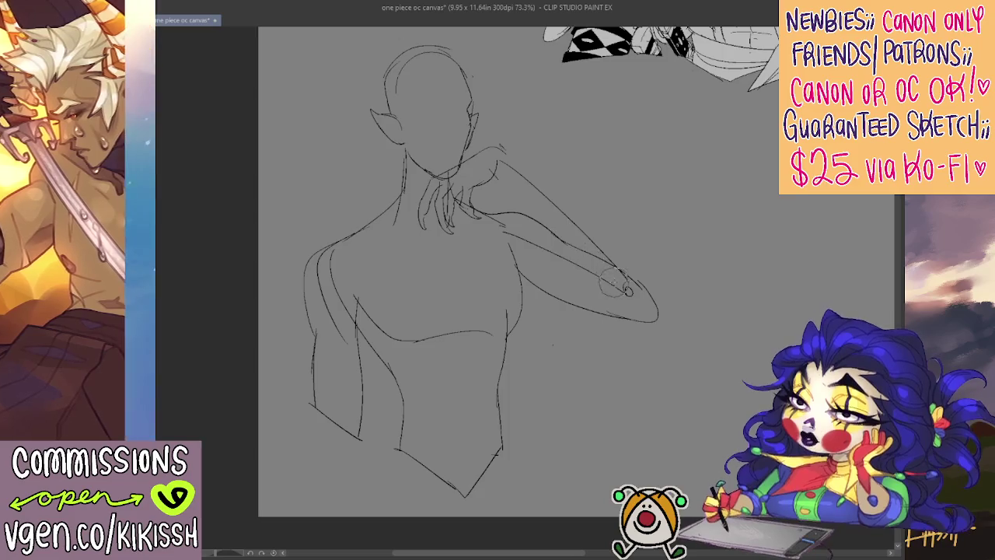
{"action": "left_click_drag", "start_coordinate": [635, 288], "coordinate": [639, 282]}
{"action": "mouse_move", "coordinate": [511, 183]}
{"action": "left_mouse_down"}
{"action": "mouse_move", "coordinate": [557, 234]}
{"action": "mouse_move", "coordinate": [553, 248]}
{"action": "mouse_move", "coordinate": [631, 296]}
{"action": "mouse_move", "coordinate": [595, 212]}
{"action": "mouse_move", "coordinate": [622, 236]}
{"action": "mouse_move", "coordinate": [539, 166]}
{"action": "left_mouse_up"}
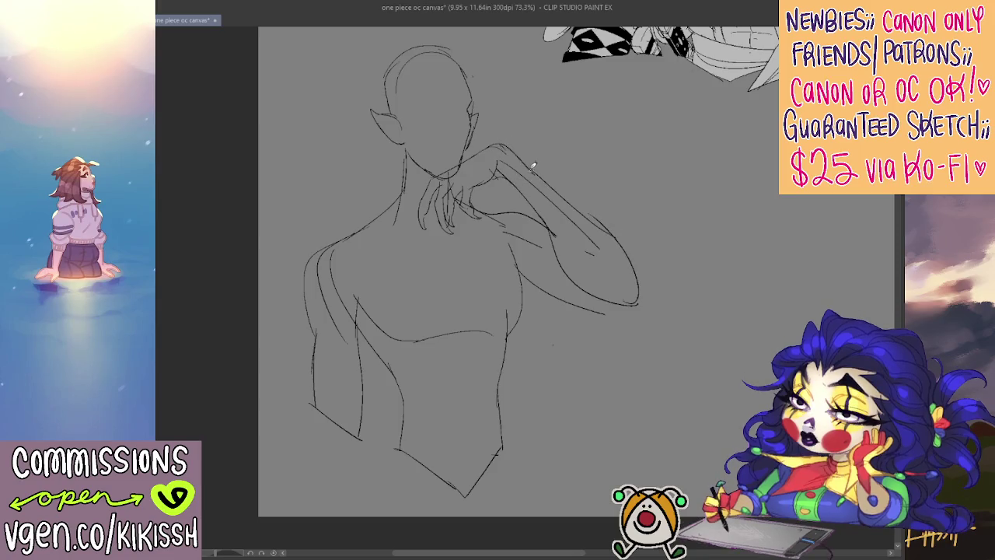
{"action": "mouse_move", "coordinate": [488, 145]}
{"action": "left_mouse_down"}
{"action": "mouse_move", "coordinate": [547, 173]}
{"action": "mouse_move", "coordinate": [598, 249]}
{"action": "left_mouse_up"}
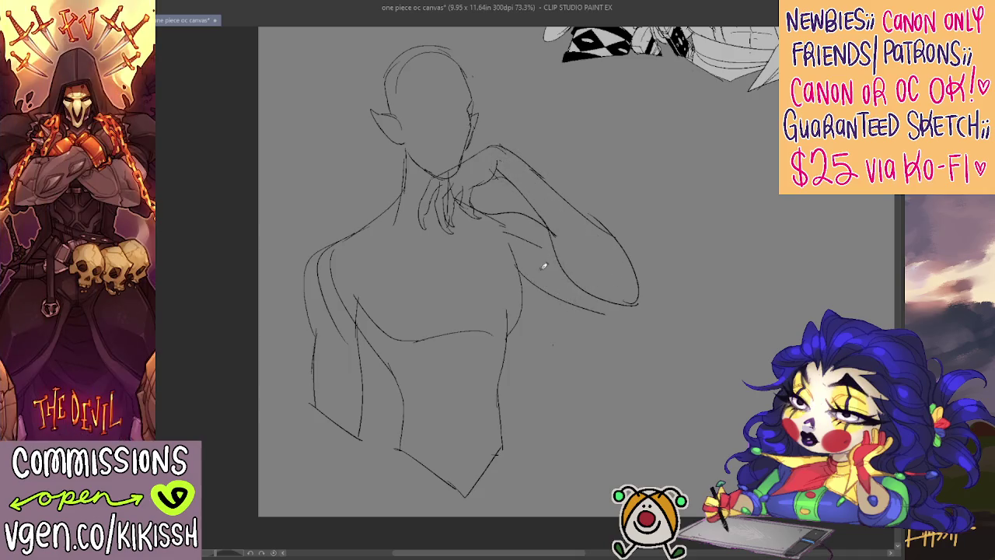
{"action": "left_click_drag", "start_coordinate": [525, 268], "coordinate": [626, 304]}
{"action": "left_click_drag", "start_coordinate": [563, 279], "coordinate": [553, 295]}
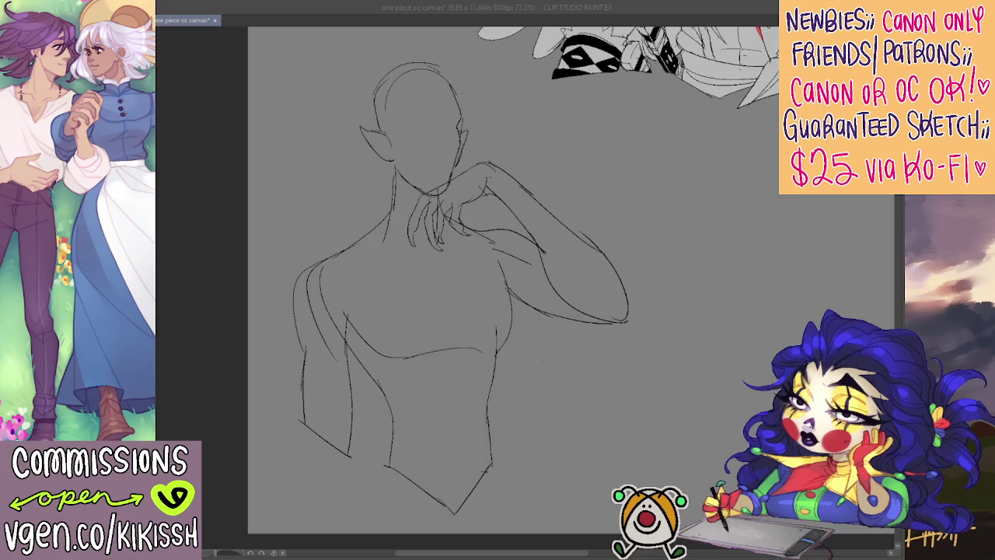
Step: Zoom in and darken the finger lines of the hand resting at the collarbone
{"action": "scroll", "coordinate": [418, 113], "scroll_direction": "up", "scroll_amount": 1}
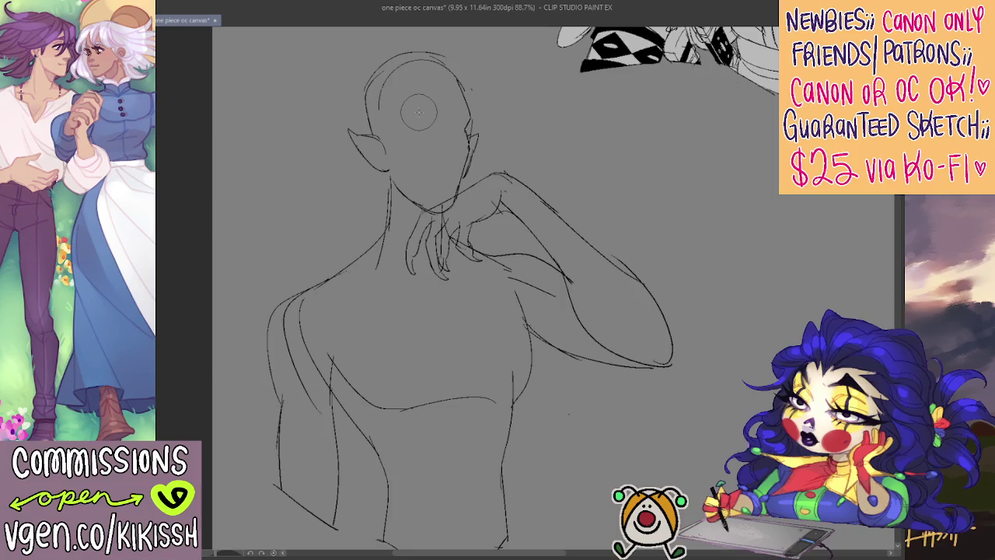
{"action": "left_click_drag", "start_coordinate": [447, 258], "coordinate": [440, 276]}
{"action": "left_click_drag", "start_coordinate": [450, 229], "coordinate": [443, 276]}
{"action": "mouse_move", "coordinate": [435, 209]}
{"action": "left_mouse_down"}
{"action": "mouse_move", "coordinate": [454, 249]}
{"action": "mouse_move", "coordinate": [451, 212]}
{"action": "left_mouse_up"}
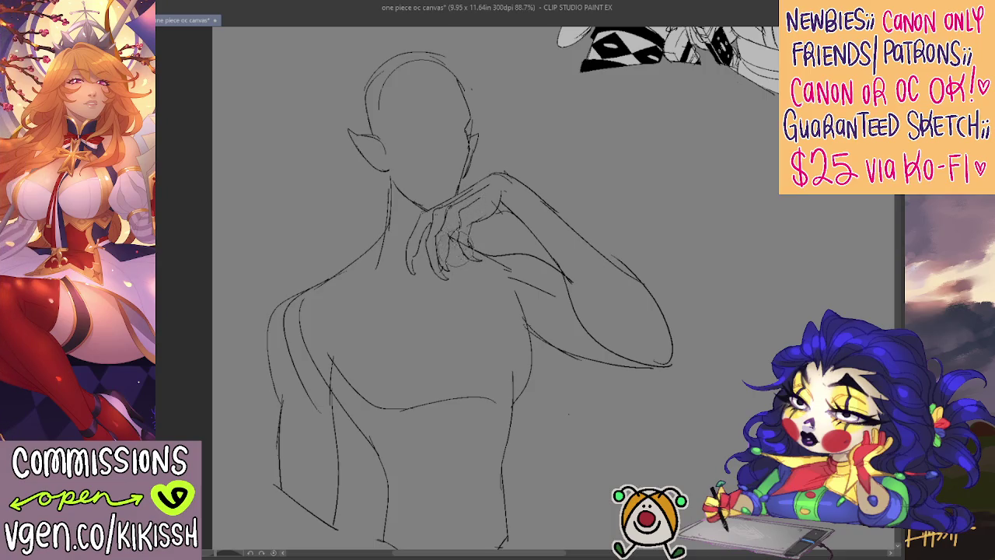
{"action": "left_click_drag", "start_coordinate": [544, 218], "coordinate": [555, 223]}
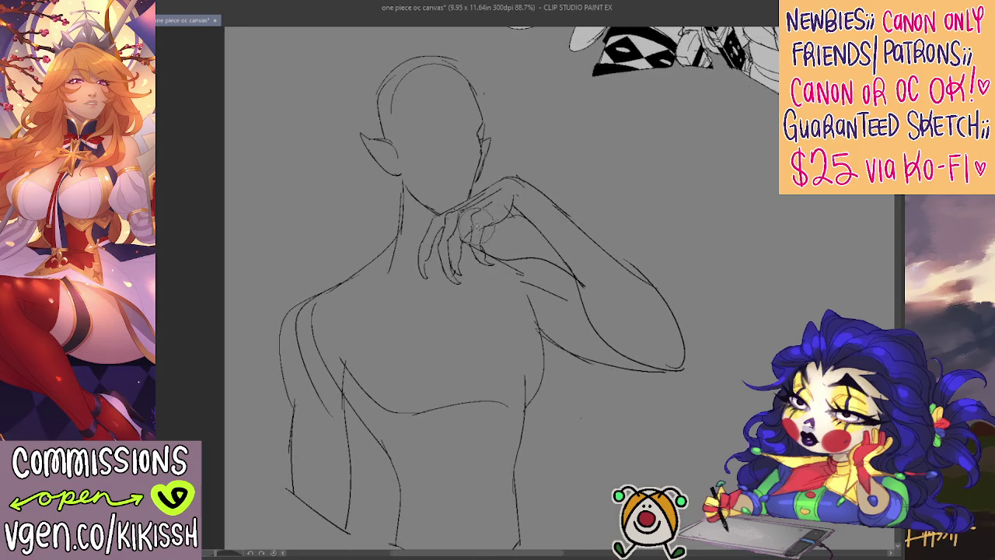
{"action": "left_click_drag", "start_coordinate": [558, 169], "coordinate": [577, 177]}
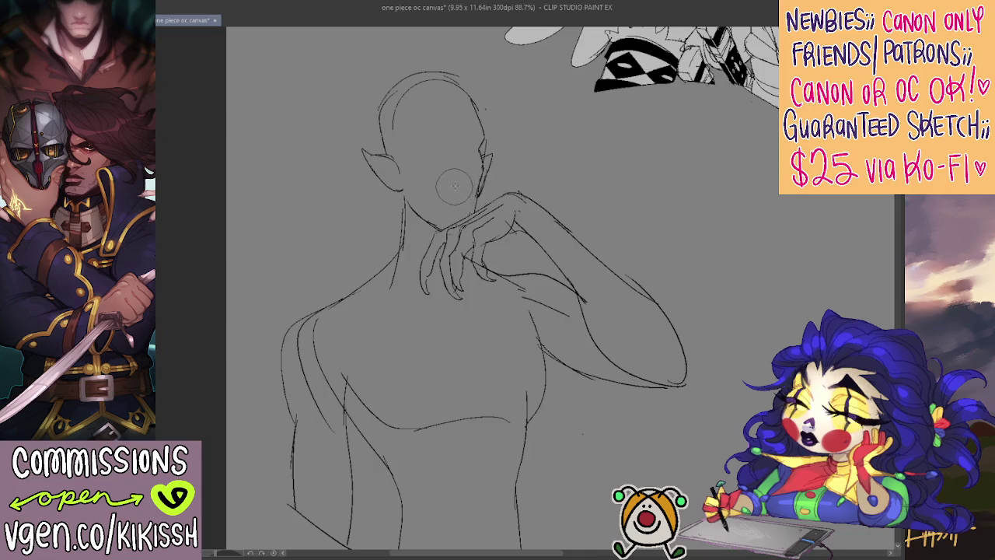
Step: Sketch an eye line, erase part of the right cheek, and redraw the right head contour and jawline
{"action": "left_click_drag", "start_coordinate": [414, 137], "coordinate": [442, 133]}
{"action": "key", "text": "e"}
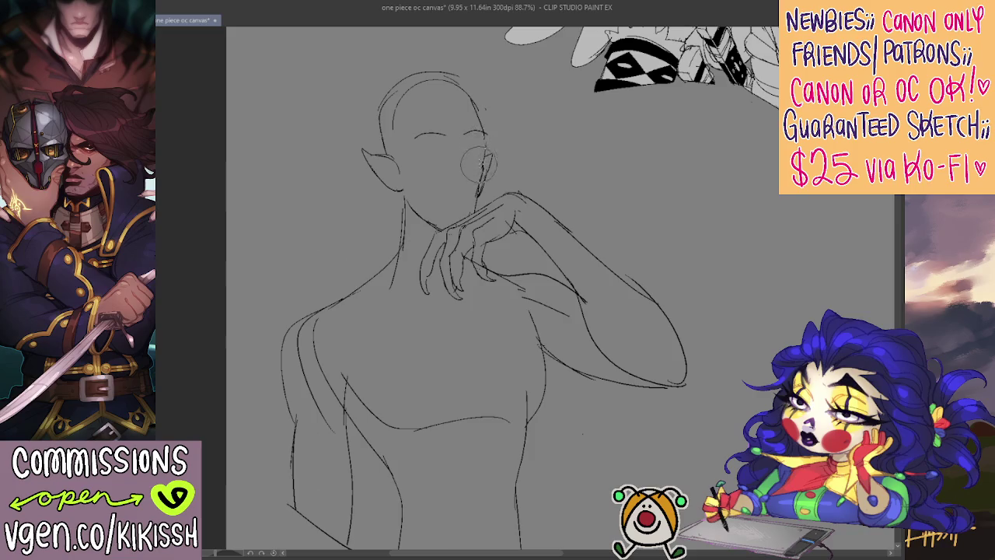
{"action": "left_click_drag", "start_coordinate": [485, 164], "coordinate": [493, 177]}
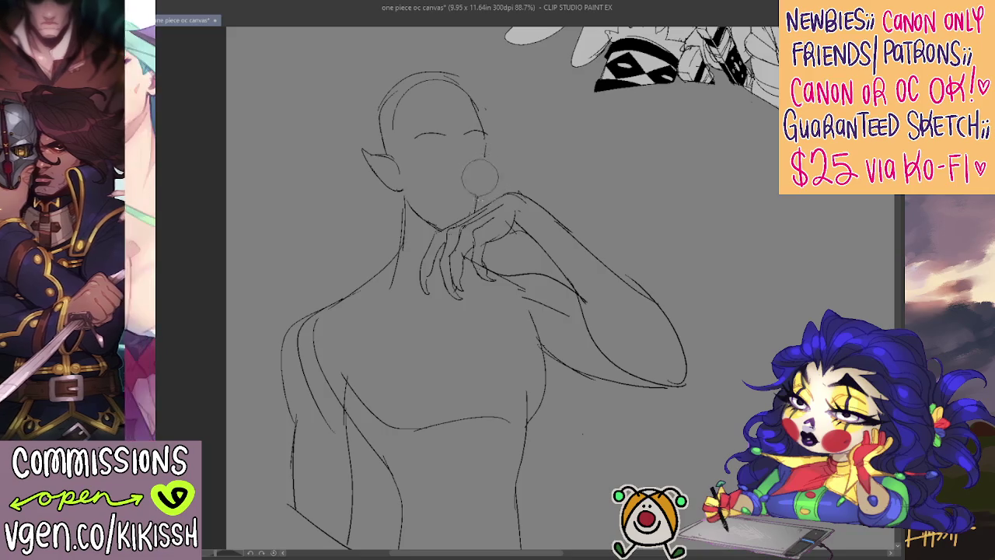
{"action": "key", "text": "p"}
{"action": "left_click_drag", "start_coordinate": [479, 104], "coordinate": [487, 122]}
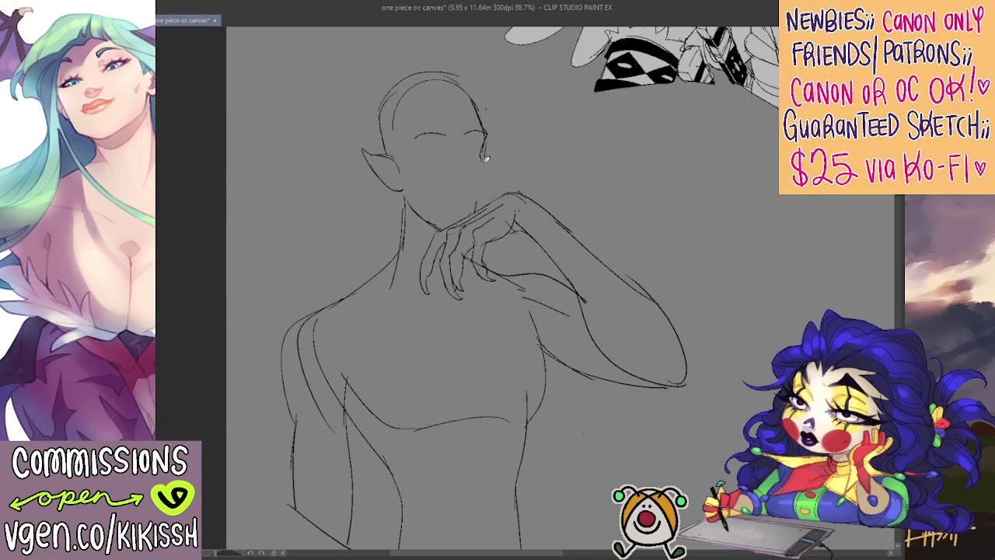
{"action": "left_click_drag", "start_coordinate": [482, 150], "coordinate": [478, 208]}
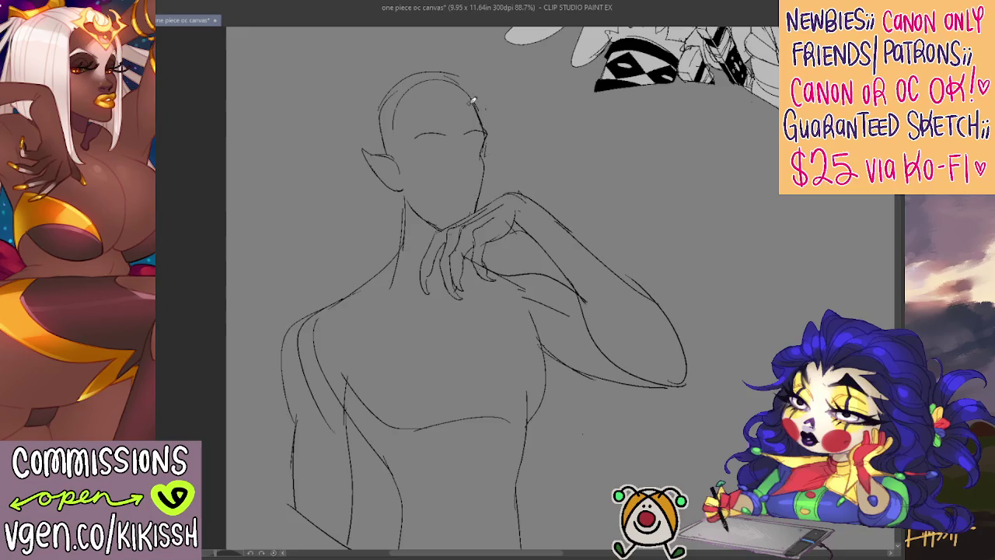
Step: Sketch hair arcs on the head's right side, undo them, and draw a short curl instead
{"action": "left_click_drag", "start_coordinate": [482, 77], "coordinate": [503, 113]}
{"action": "left_click_drag", "start_coordinate": [470, 80], "coordinate": [505, 125]}
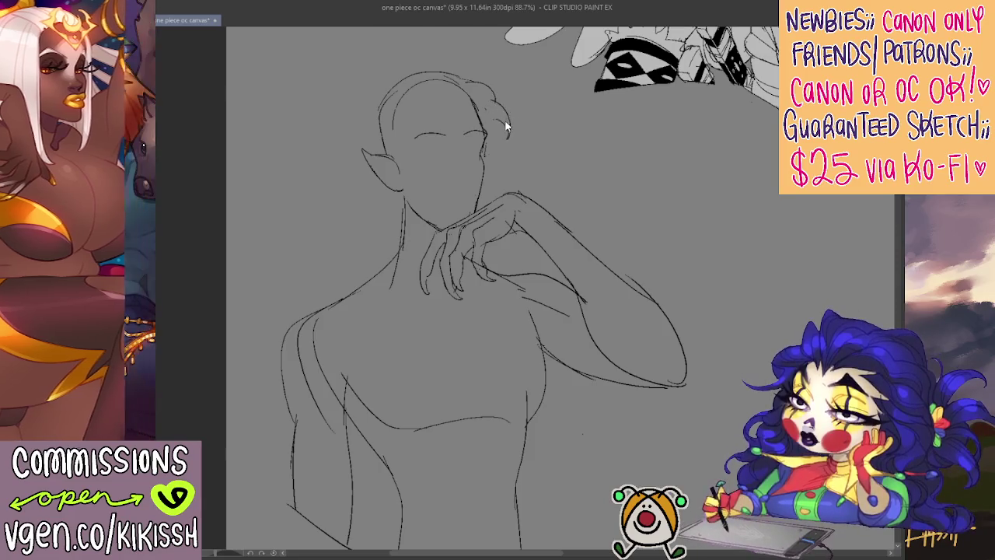
{"action": "key", "text": "ctrl+z"}
{"action": "key", "text": "ctrl+z"}
{"action": "mouse_move", "coordinate": [502, 111]}
{"action": "left_mouse_down"}
{"action": "mouse_move", "coordinate": [480, 124]}
{"action": "mouse_move", "coordinate": [478, 80]}
{"action": "mouse_move", "coordinate": [417, 60]}
{"action": "mouse_move", "coordinate": [348, 111]}
{"action": "mouse_move", "coordinate": [368, 153]}
{"action": "left_mouse_up"}
Step: Sketch hair beside the left ear and along the head's right side, plus a line across the eyes
{"action": "mouse_move", "coordinate": [377, 112]}
{"action": "left_mouse_down"}
{"action": "mouse_move", "coordinate": [380, 150]}
{"action": "mouse_move", "coordinate": [414, 165]}
{"action": "mouse_move", "coordinate": [424, 117]}
{"action": "mouse_move", "coordinate": [461, 87]}
{"action": "left_mouse_up"}
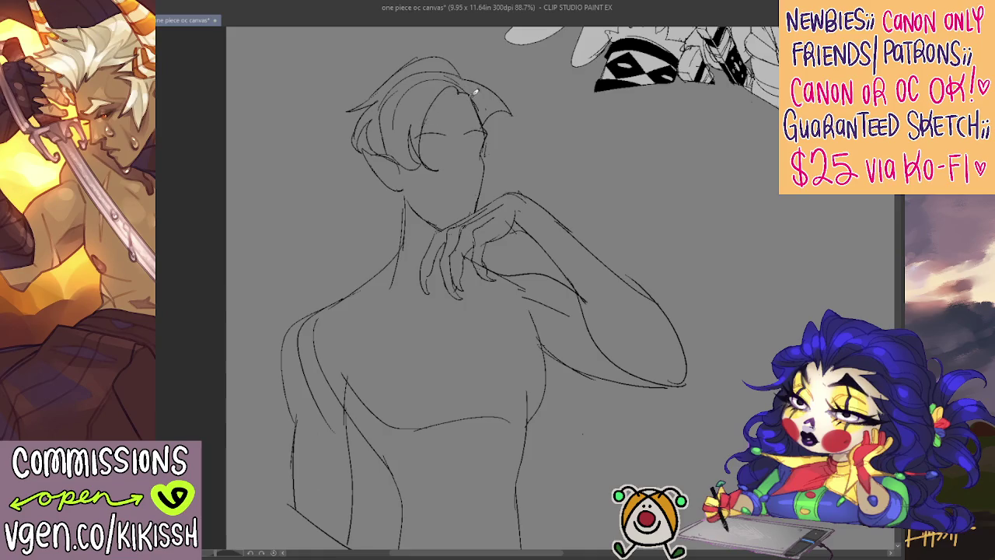
{"action": "left_click_drag", "start_coordinate": [562, 128], "coordinate": [565, 119]}
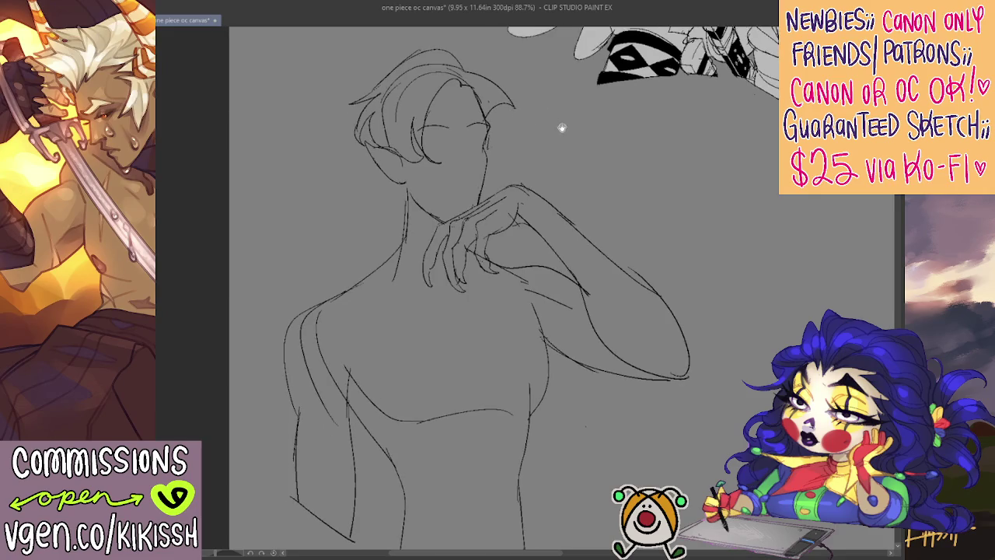
{"action": "key", "text": "ctrl+z"}
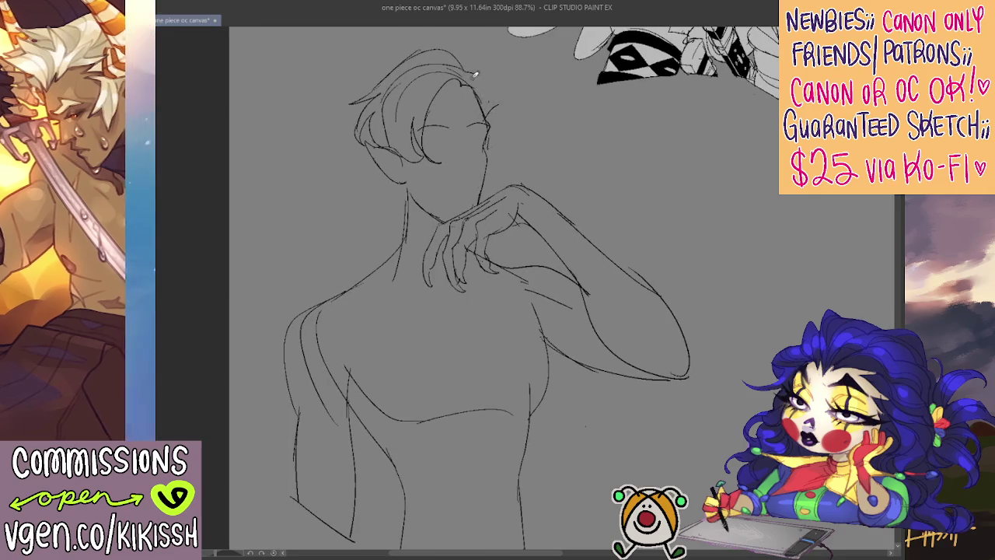
{"action": "left_click_drag", "start_coordinate": [471, 70], "coordinate": [501, 98]}
{"action": "key", "text": "ctrl+z"}
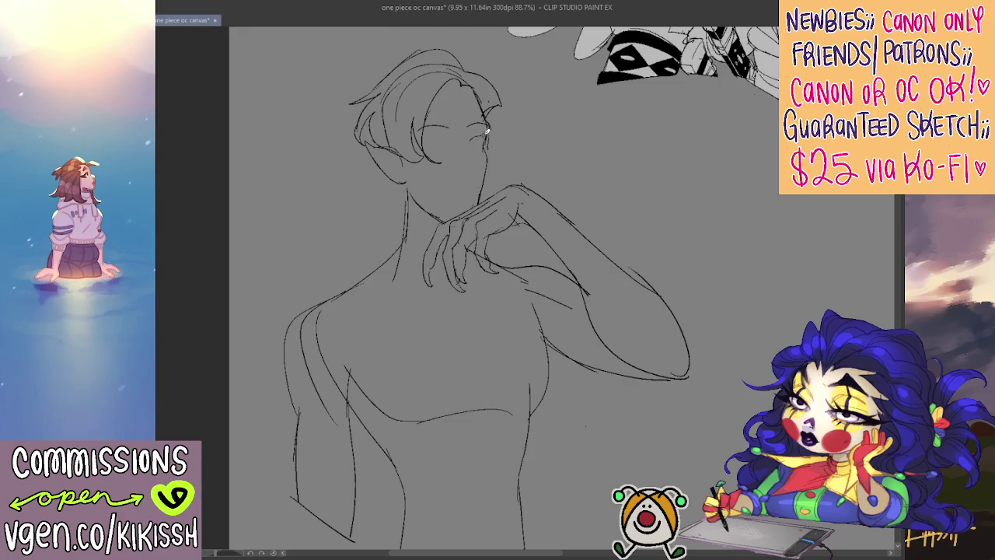
{"action": "left_click_drag", "start_coordinate": [470, 137], "coordinate": [507, 132]}
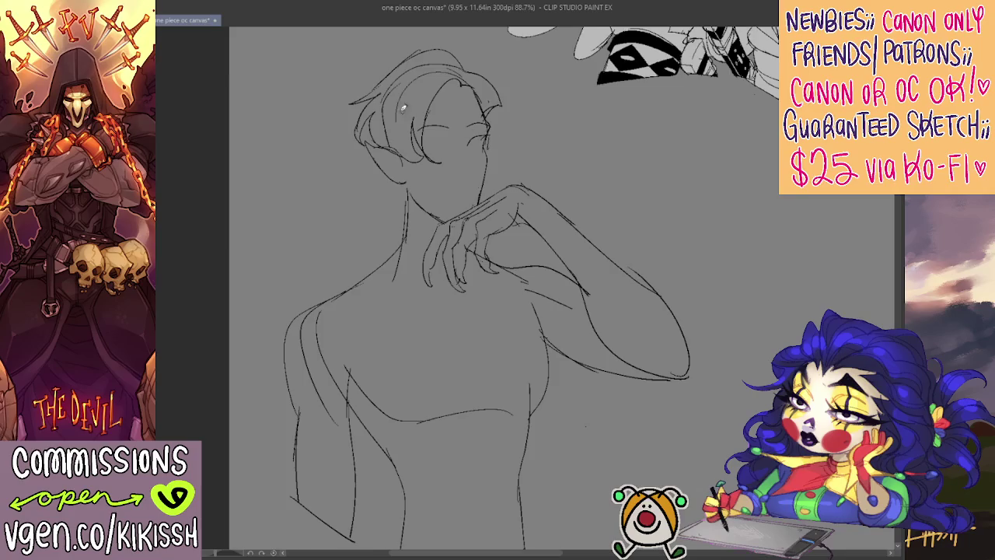
Step: Mirror-check the face, pencil an eye line, erase the scribbled pupil, and add a line under the nose
{"action": "key", "text": "h"}
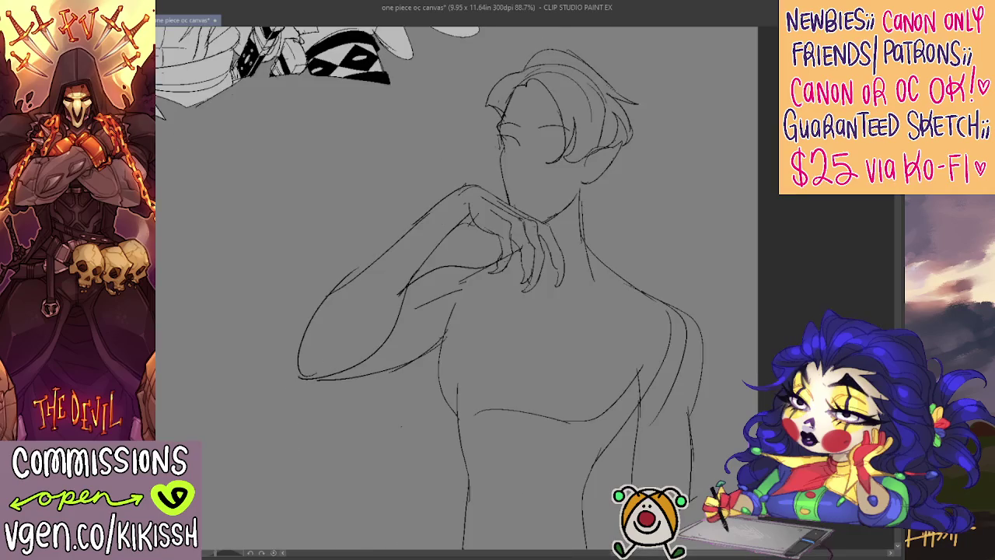
{"action": "key", "text": "h"}
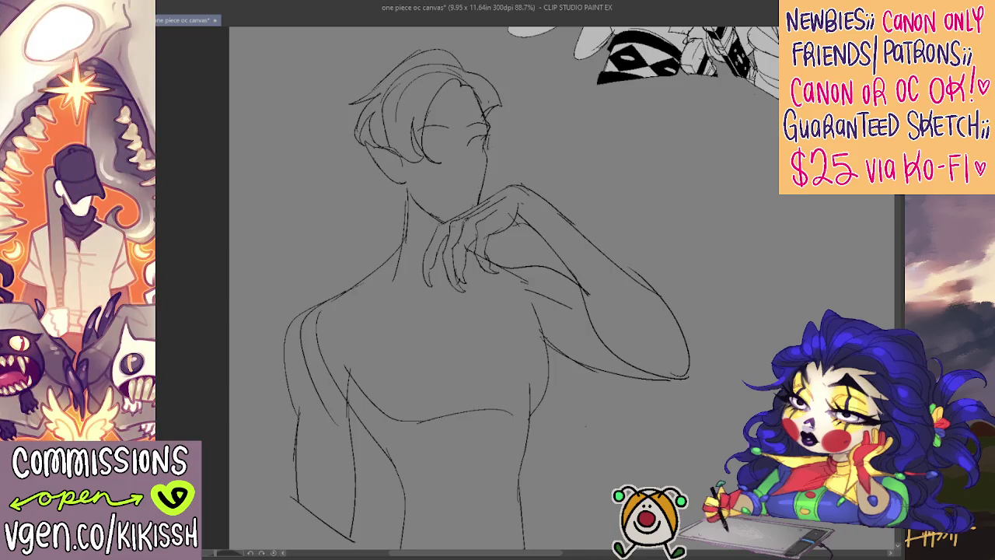
{"action": "left_click_drag", "start_coordinate": [432, 127], "coordinate": [446, 132]}
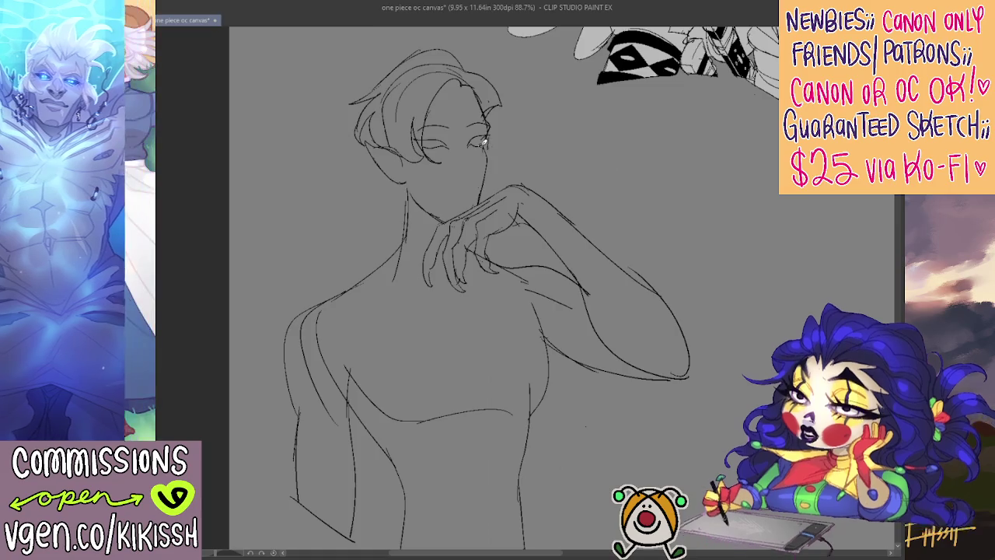
{"action": "left_click_drag", "start_coordinate": [480, 139], "coordinate": [478, 136]}
{"action": "key", "text": "e"}
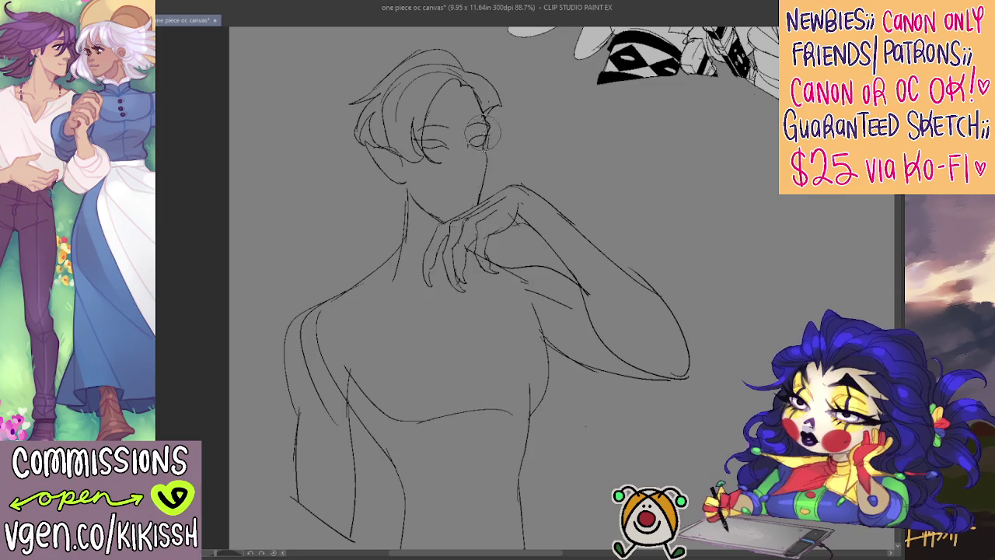
{"action": "key", "text": "p"}
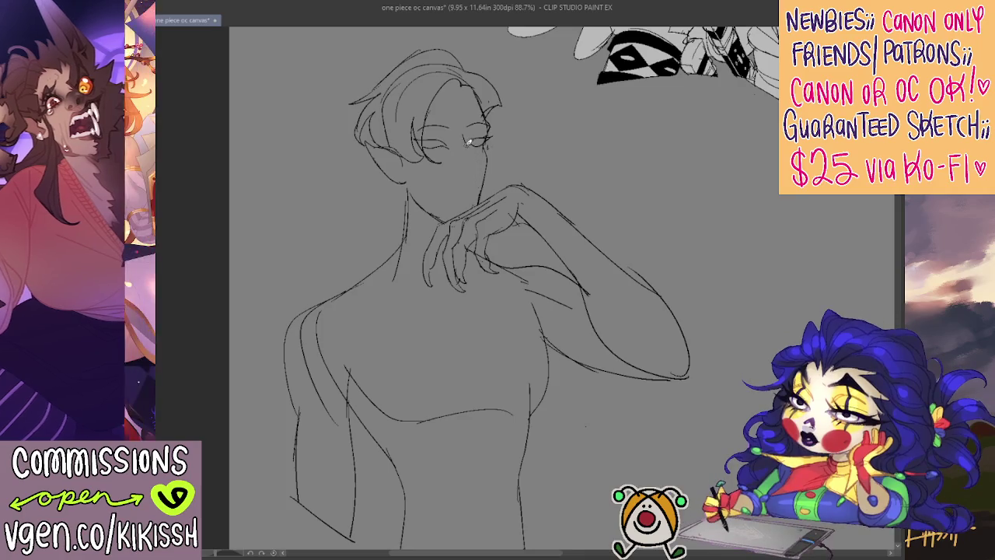
{"action": "left_click_drag", "start_coordinate": [450, 182], "coordinate": [465, 178]}
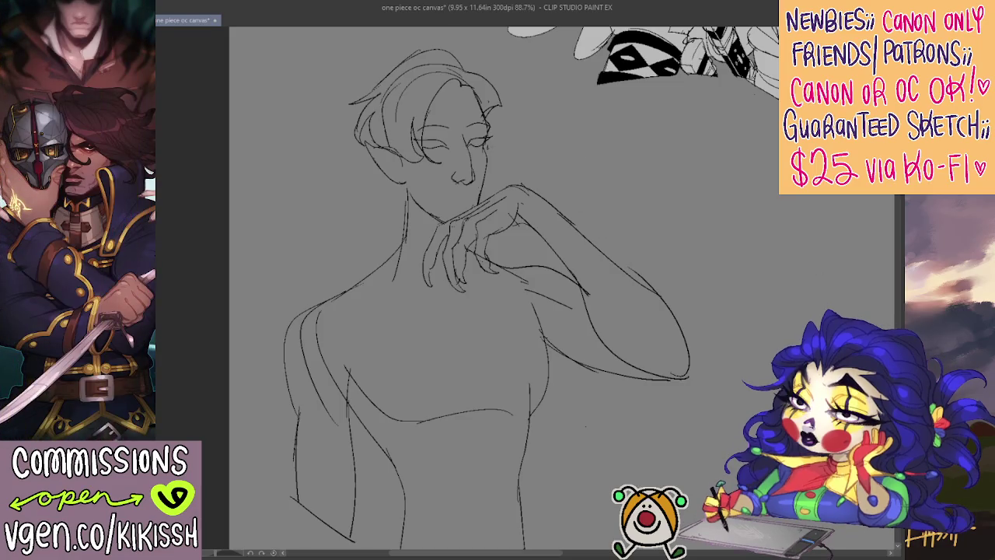
{"action": "scroll", "coordinate": [498, 288], "scroll_direction": "down", "scroll_amount": 2}
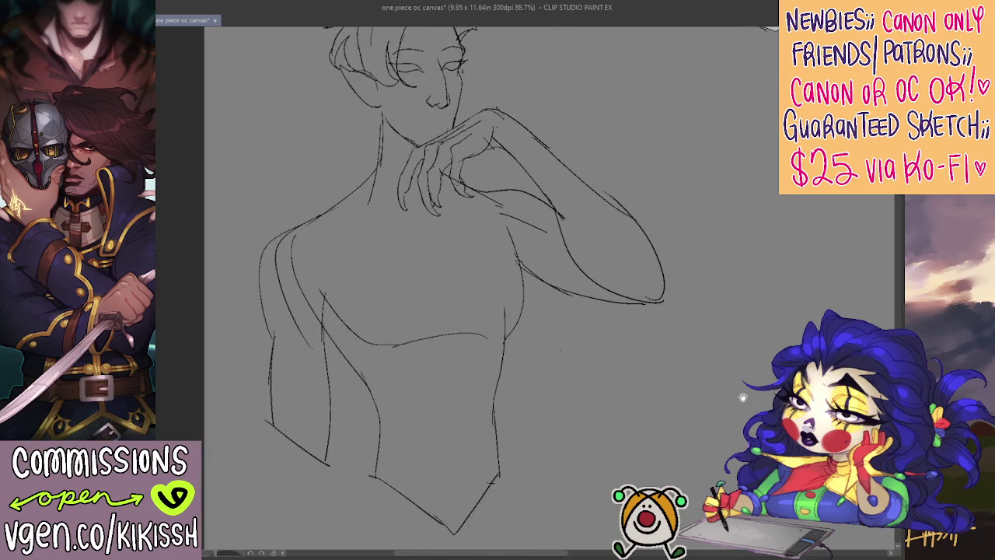
Step: Erase the eye and nose lines, then draw an eye-level guide and vertical centre line on the face
{"action": "key", "text": "h"}
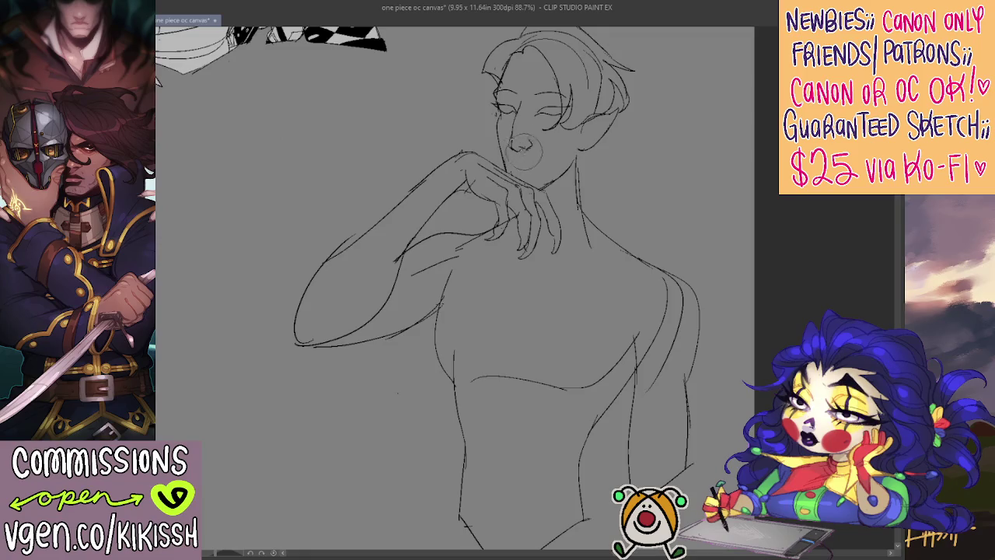
{"action": "mouse_move", "coordinate": [529, 151]}
{"action": "left_mouse_down"}
{"action": "mouse_move", "coordinate": [509, 129]}
{"action": "mouse_move", "coordinate": [519, 105]}
{"action": "left_mouse_up"}
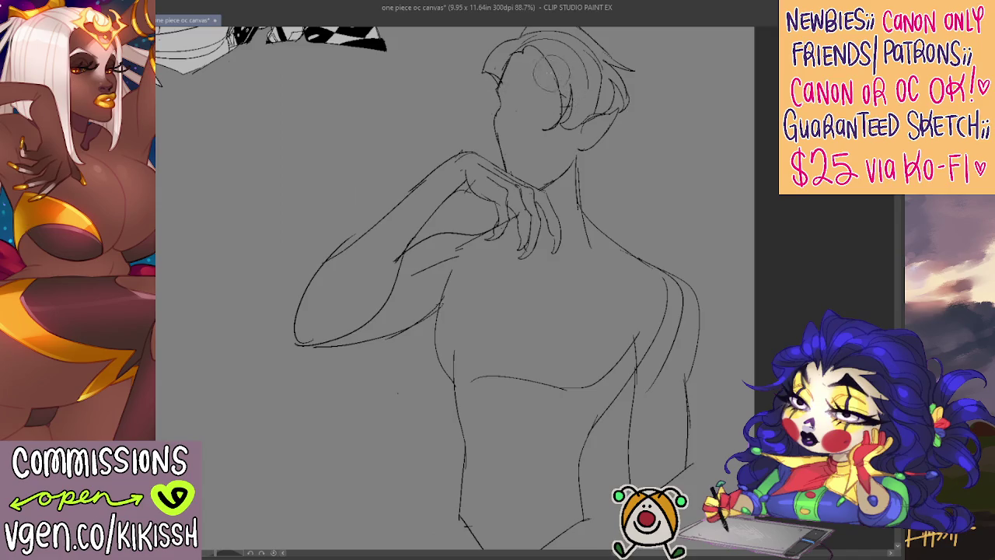
{"action": "key", "text": "h"}
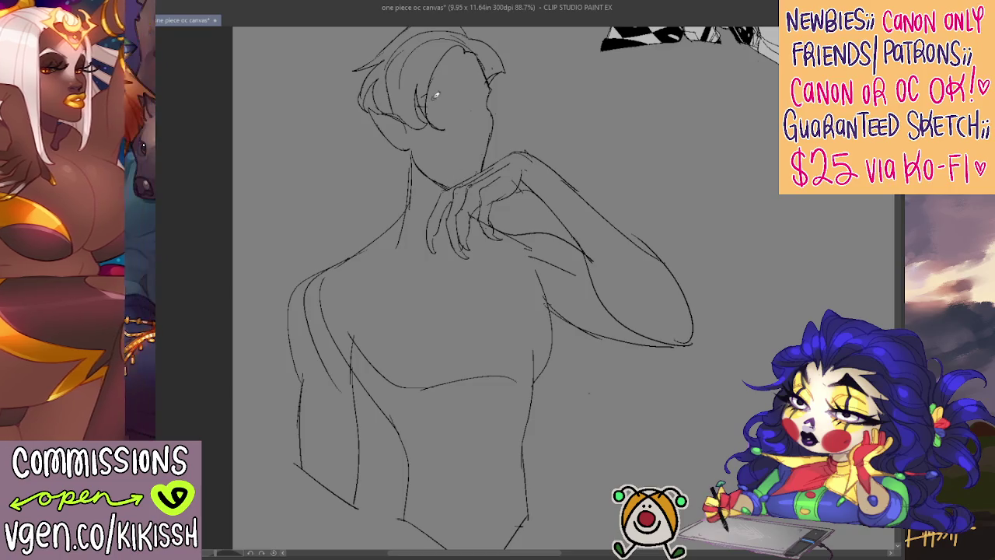
{"action": "left_click_drag", "start_coordinate": [426, 98], "coordinate": [505, 104]}
{"action": "left_click_drag", "start_coordinate": [406, 100], "coordinate": [512, 101]}
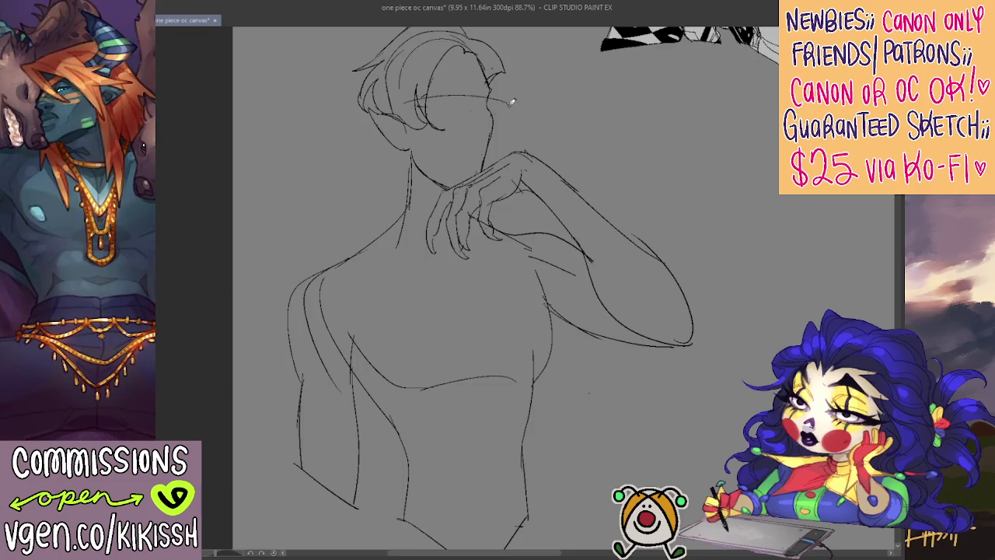
{"action": "key", "text": "ctrl+z"}
{"action": "mouse_move", "coordinate": [423, 100]}
{"action": "left_mouse_down"}
{"action": "mouse_move", "coordinate": [500, 103]}
{"action": "mouse_move", "coordinate": [468, 153]}
{"action": "left_mouse_up"}
{"action": "key", "text": "ctrl+z"}
{"action": "left_click_drag", "start_coordinate": [468, 78], "coordinate": [467, 148]}
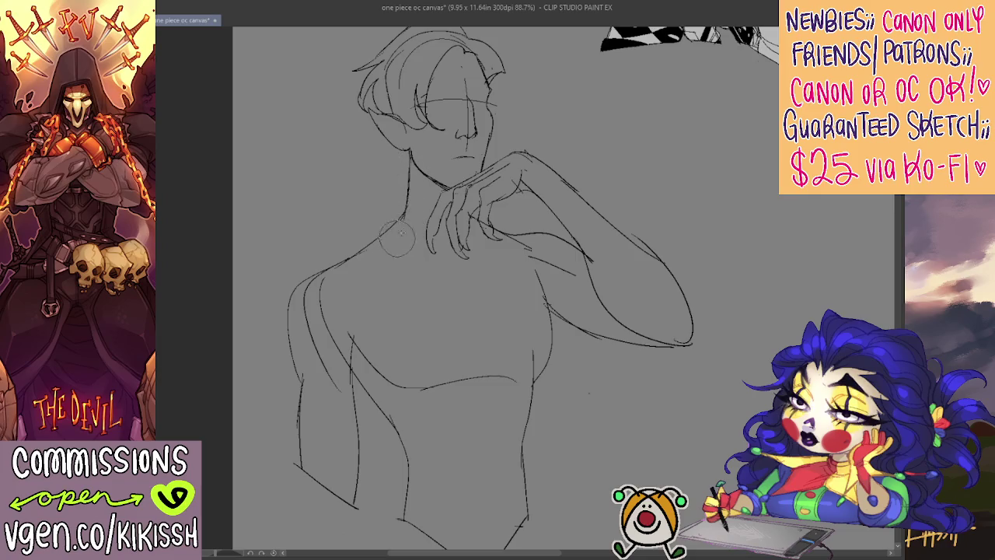
Step: Sketch small pouting lips below the nose
{"action": "left_click_drag", "start_coordinate": [512, 171], "coordinate": [509, 188]}
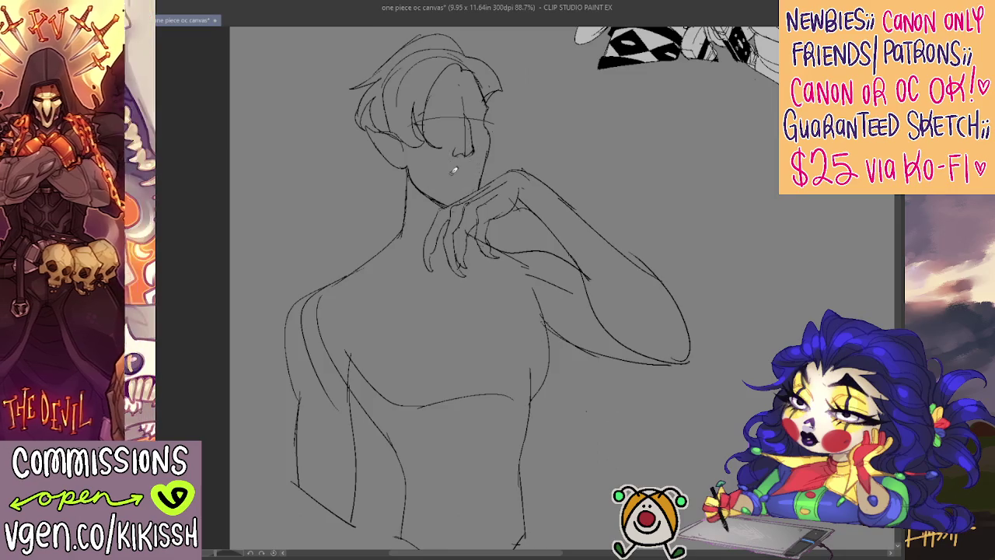
{"action": "left_click_drag", "start_coordinate": [450, 172], "coordinate": [465, 171]}
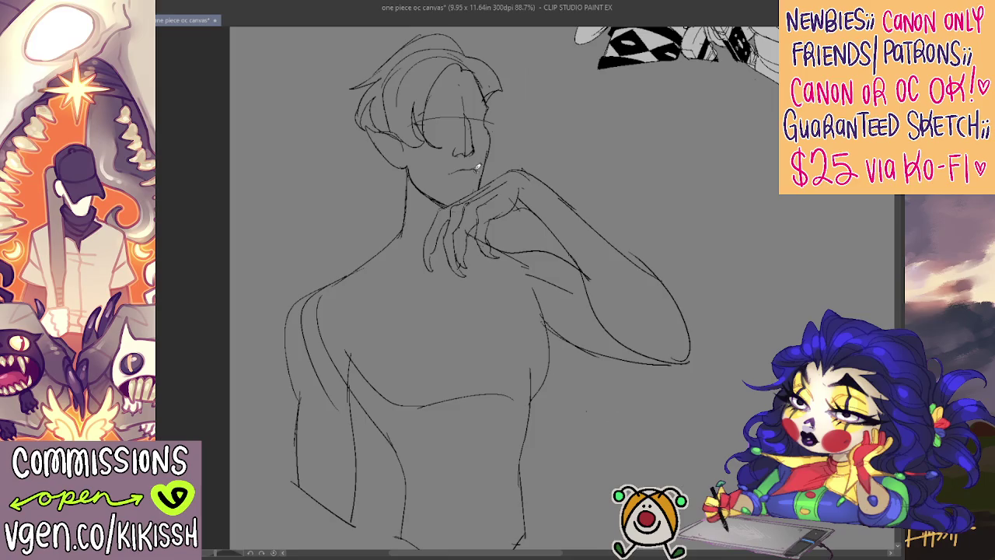
{"action": "left_click_drag", "start_coordinate": [471, 166], "coordinate": [456, 168]}
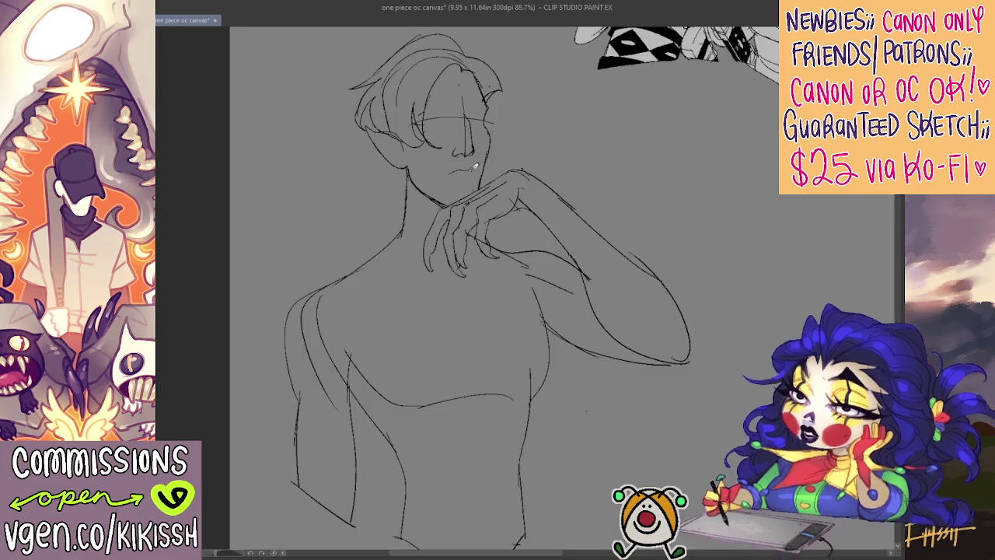
{"action": "left_click_drag", "start_coordinate": [453, 168], "coordinate": [467, 166]}
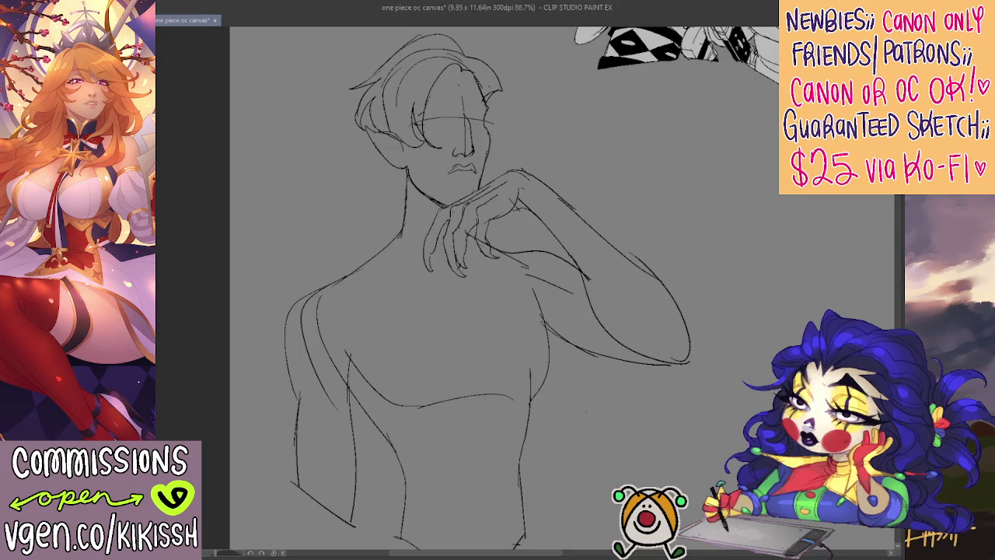
{"action": "left_click_drag", "start_coordinate": [482, 317], "coordinate": [536, 266]}
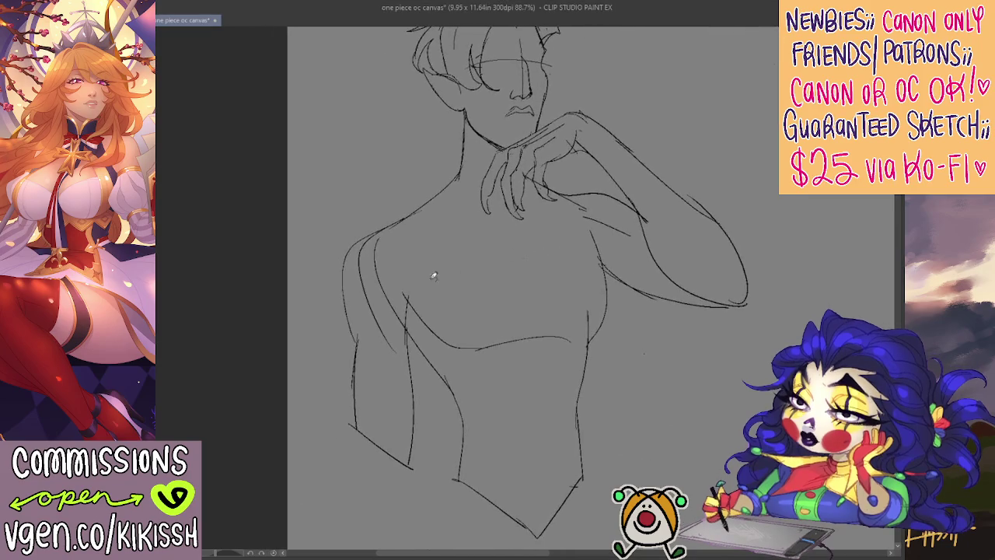
Step: Erase the old left shoulder, arm and lower torso lines, and redraw both torso sides
{"action": "mouse_move", "coordinate": [397, 241]}
{"action": "left_mouse_down"}
{"action": "mouse_move", "coordinate": [366, 412]}
{"action": "mouse_move", "coordinate": [399, 451]}
{"action": "mouse_move", "coordinate": [378, 428]}
{"action": "mouse_move", "coordinate": [383, 285]}
{"action": "left_mouse_up"}
{"action": "mouse_move", "coordinate": [423, 353]}
{"action": "left_mouse_down"}
{"action": "mouse_move", "coordinate": [467, 478]}
{"action": "mouse_move", "coordinate": [533, 535]}
{"action": "left_mouse_up"}
{"action": "left_click_drag", "start_coordinate": [579, 424], "coordinate": [582, 462]}
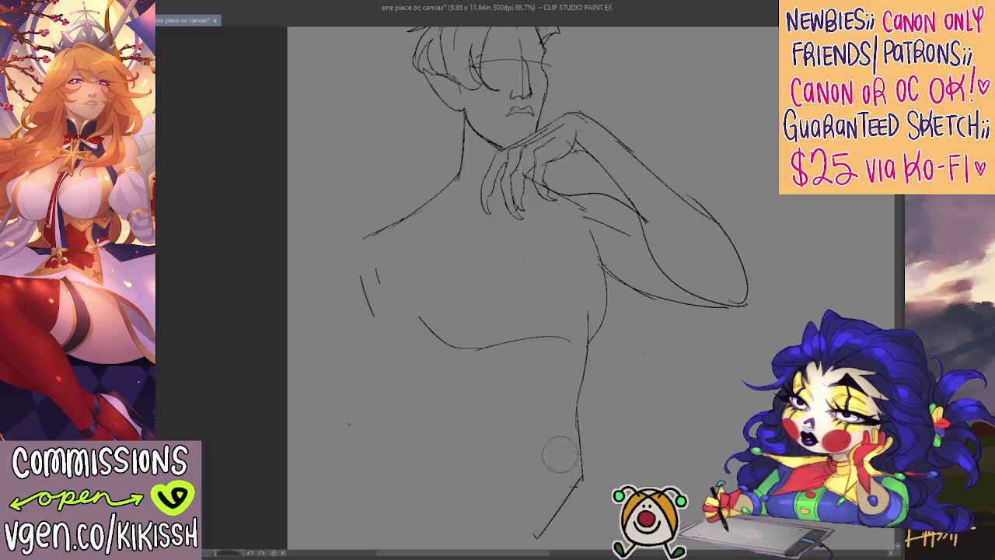
{"action": "mouse_move", "coordinate": [403, 321]}
{"action": "left_mouse_down"}
{"action": "mouse_move", "coordinate": [461, 429]}
{"action": "mouse_move", "coordinate": [466, 493]}
{"action": "left_mouse_up"}
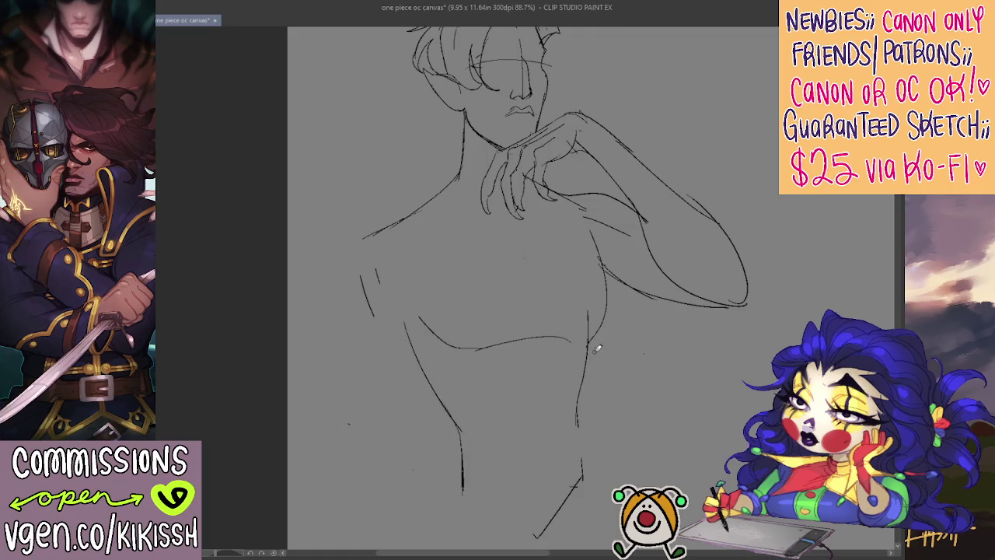
{"action": "left_click_drag", "start_coordinate": [595, 345], "coordinate": [574, 490]}
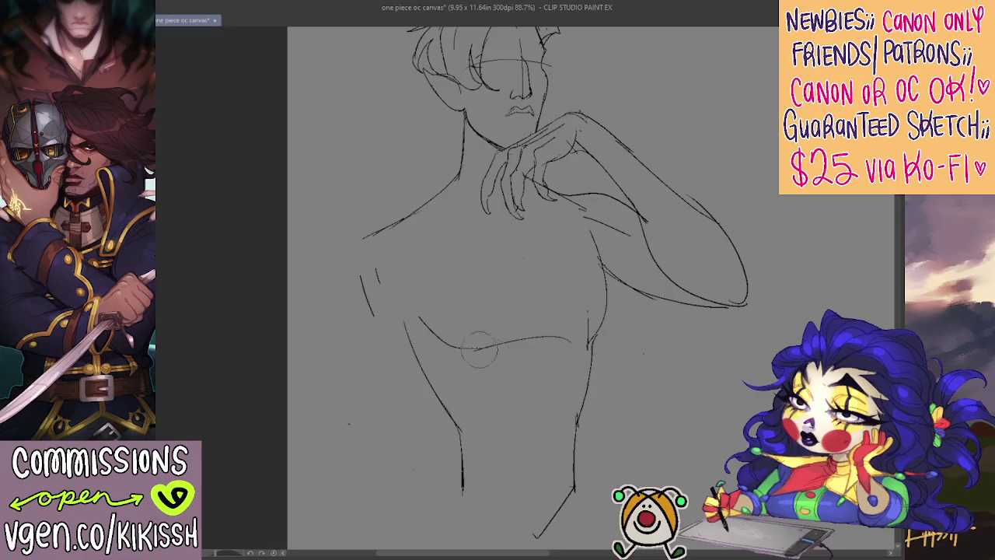
{"action": "left_click_drag", "start_coordinate": [404, 321], "coordinate": [421, 352]}
Step: Sketch the left shoulder and arm down to its base, and close the torso's bottom edge
{"action": "left_click_drag", "start_coordinate": [351, 283], "coordinate": [336, 309]}
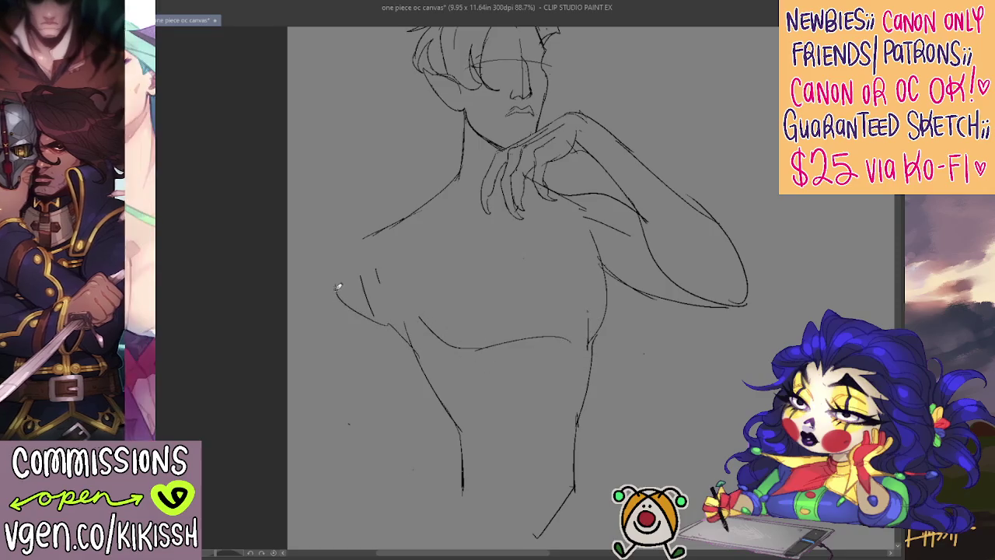
{"action": "left_click_drag", "start_coordinate": [367, 230], "coordinate": [326, 289]}
{"action": "left_click_drag", "start_coordinate": [332, 250], "coordinate": [346, 309]}
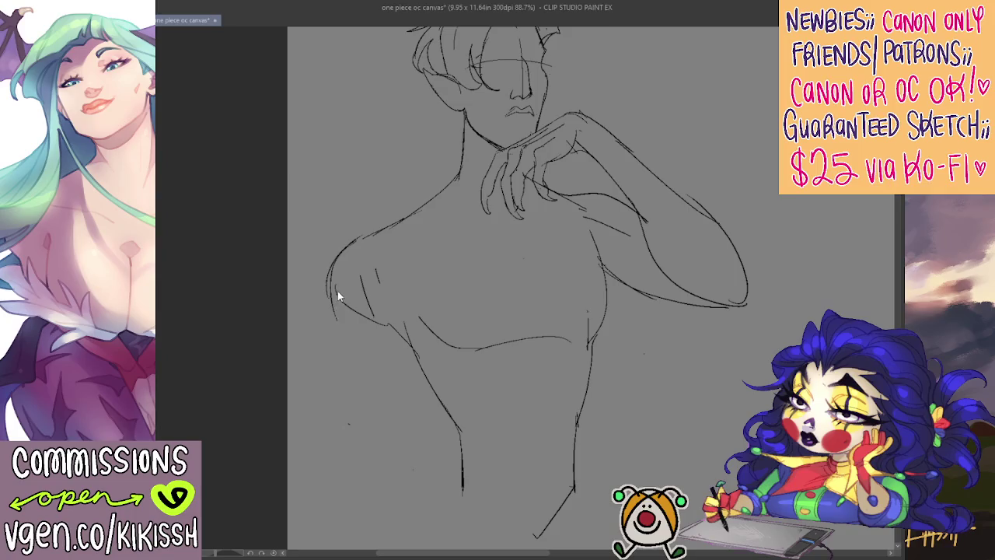
{"action": "mouse_move", "coordinate": [340, 254]}
{"action": "left_mouse_down"}
{"action": "mouse_move", "coordinate": [334, 326]}
{"action": "mouse_move", "coordinate": [406, 354]}
{"action": "mouse_move", "coordinate": [397, 494]}
{"action": "left_mouse_up"}
{"action": "left_click_drag", "start_coordinate": [344, 348], "coordinate": [342, 463]}
{"action": "scroll", "coordinate": [356, 435], "scroll_direction": "down", "scroll_amount": 2}
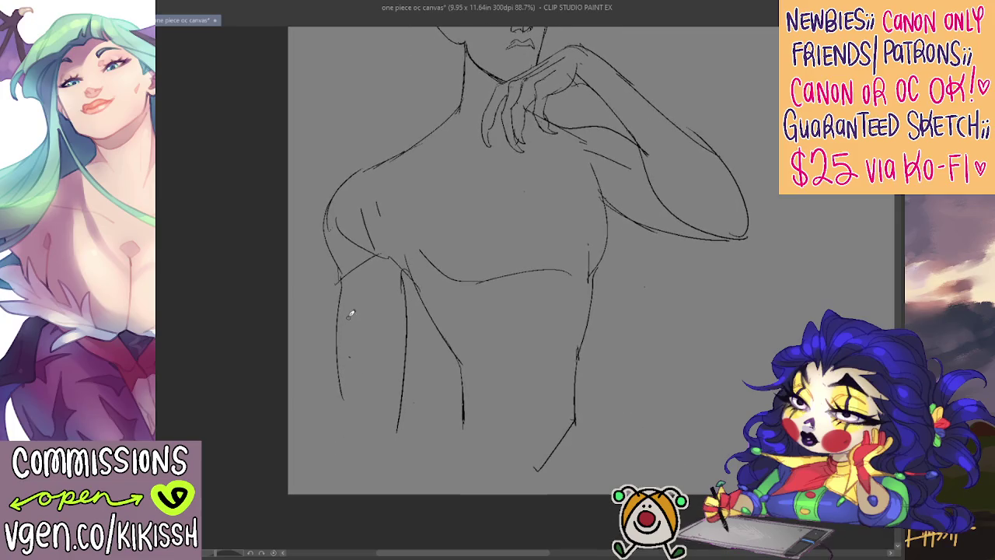
{"action": "left_click_drag", "start_coordinate": [339, 397], "coordinate": [398, 428]}
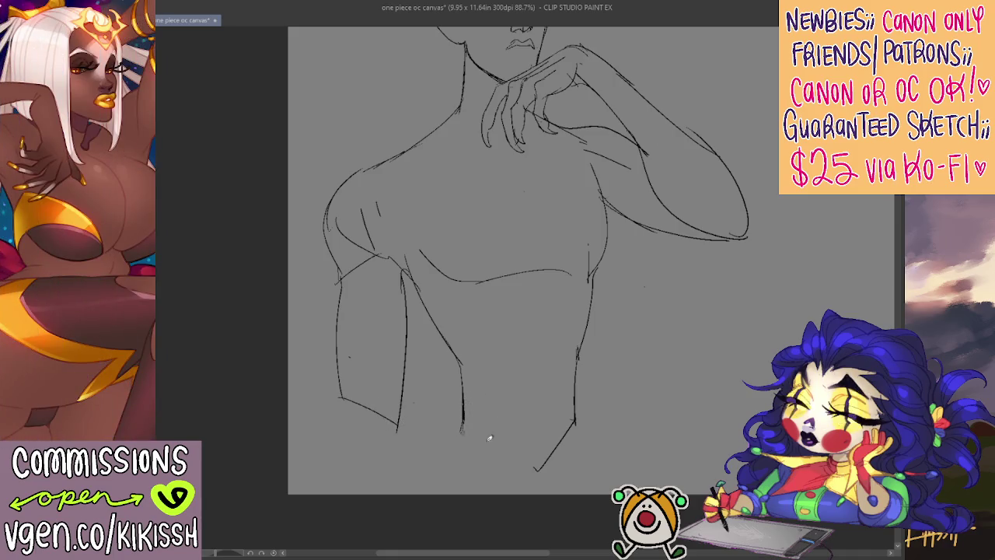
{"action": "mouse_move", "coordinate": [456, 435]}
{"action": "left_mouse_down"}
{"action": "mouse_move", "coordinate": [505, 465]}
{"action": "mouse_move", "coordinate": [575, 420]}
{"action": "left_mouse_up"}
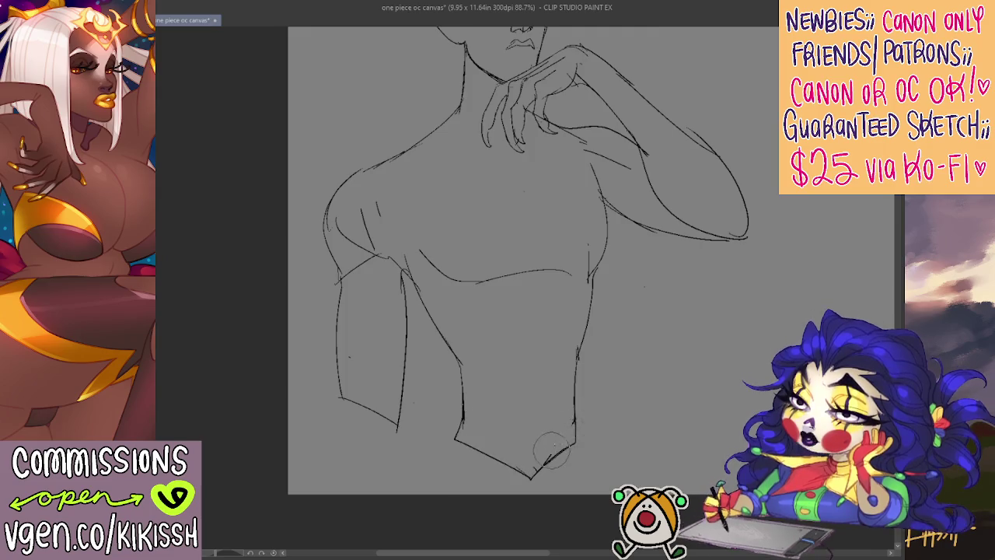
{"action": "mouse_move", "coordinate": [578, 315]}
{"action": "left_mouse_down"}
{"action": "mouse_move", "coordinate": [562, 436]}
{"action": "mouse_move", "coordinate": [584, 418]}
{"action": "mouse_move", "coordinate": [590, 467]}
{"action": "left_mouse_up"}
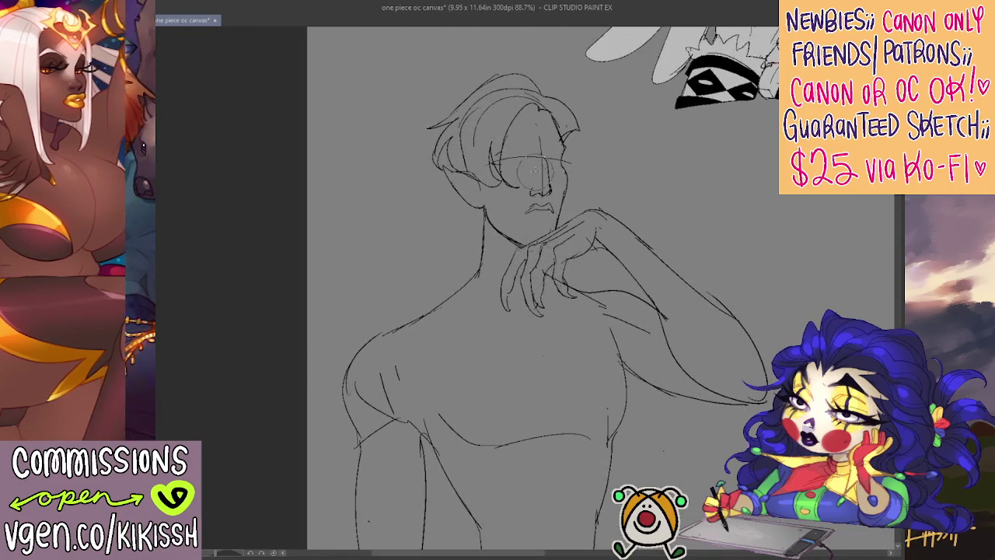
Step: Zoom in and erase around the nose and lips plus the stray earlobe line at the jaw
{"action": "scroll", "coordinate": [536, 144], "scroll_direction": "up", "scroll_amount": 3}
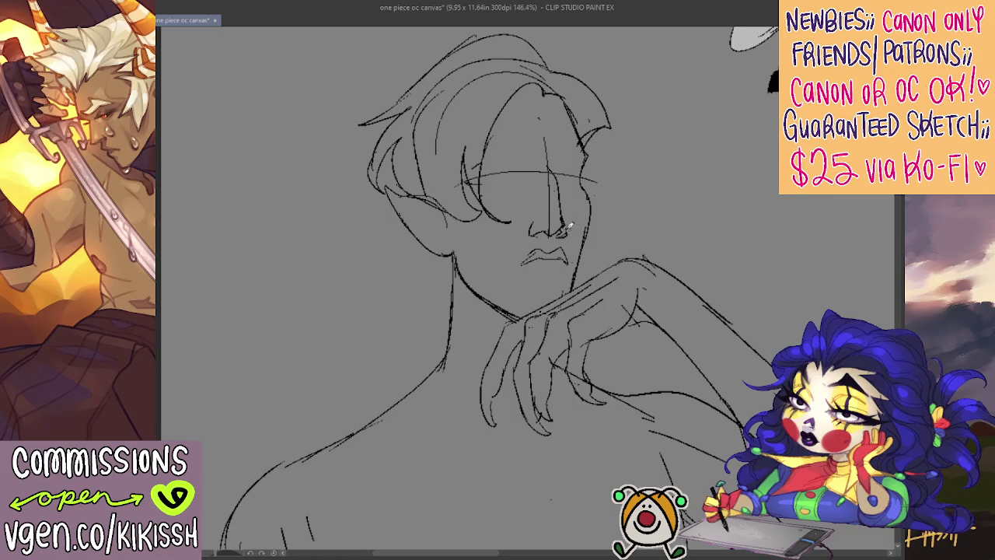
{"action": "key", "text": "e"}
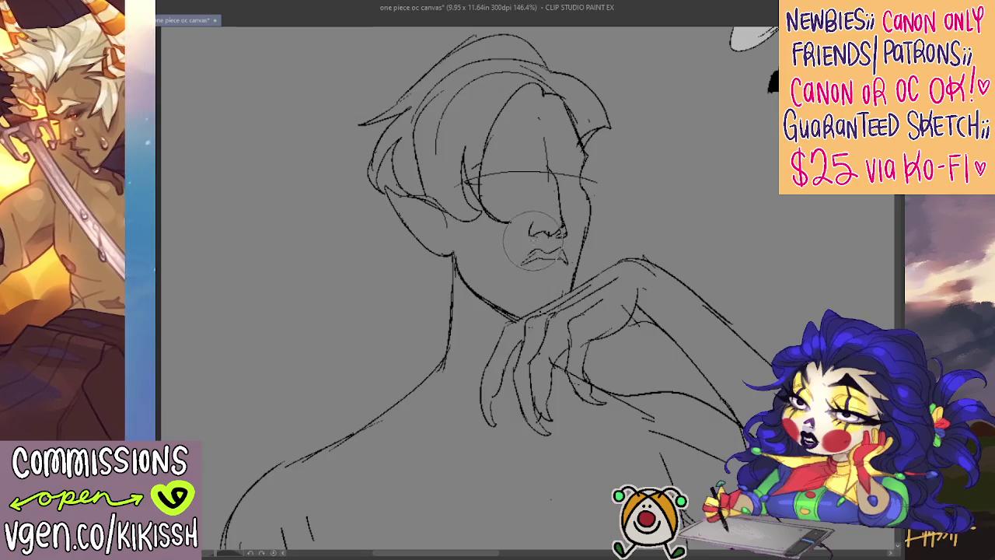
{"action": "mouse_move", "coordinate": [531, 260]}
{"action": "left_mouse_down"}
{"action": "mouse_move", "coordinate": [515, 267]}
{"action": "mouse_move", "coordinate": [532, 263]}
{"action": "left_mouse_up"}
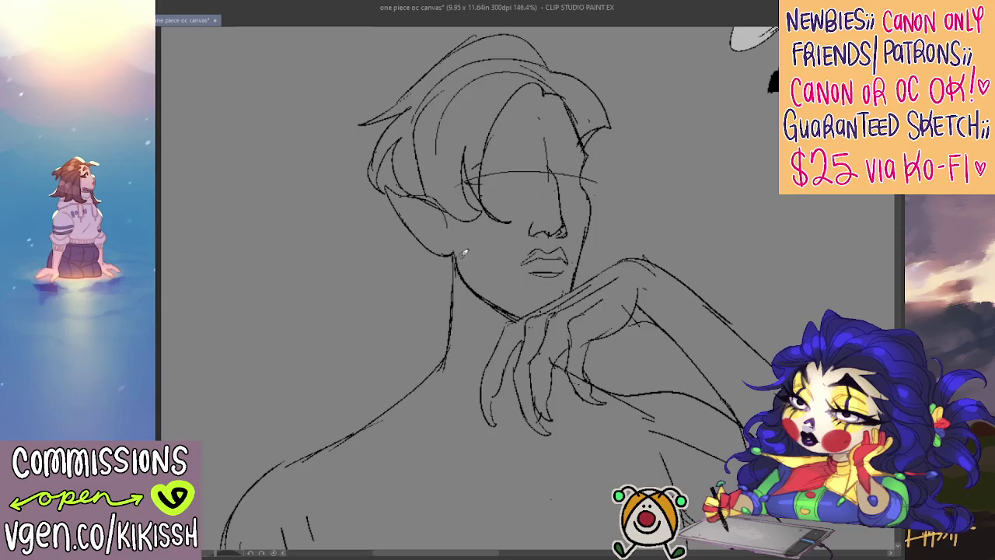
{"action": "mouse_move", "coordinate": [450, 250]}
{"action": "left_mouse_down"}
{"action": "mouse_move", "coordinate": [426, 238]}
{"action": "mouse_move", "coordinate": [435, 251]}
{"action": "left_mouse_up"}
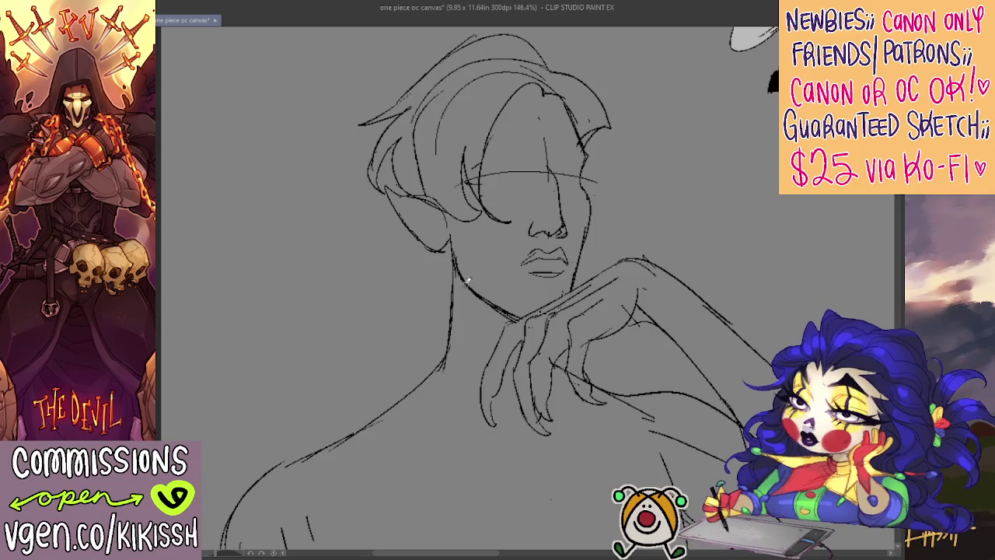
Step: Draw a new strand in the bangs and outline a heart-shaped hair curl
{"action": "scroll", "coordinate": [518, 300], "scroll_direction": "up", "scroll_amount": 2}
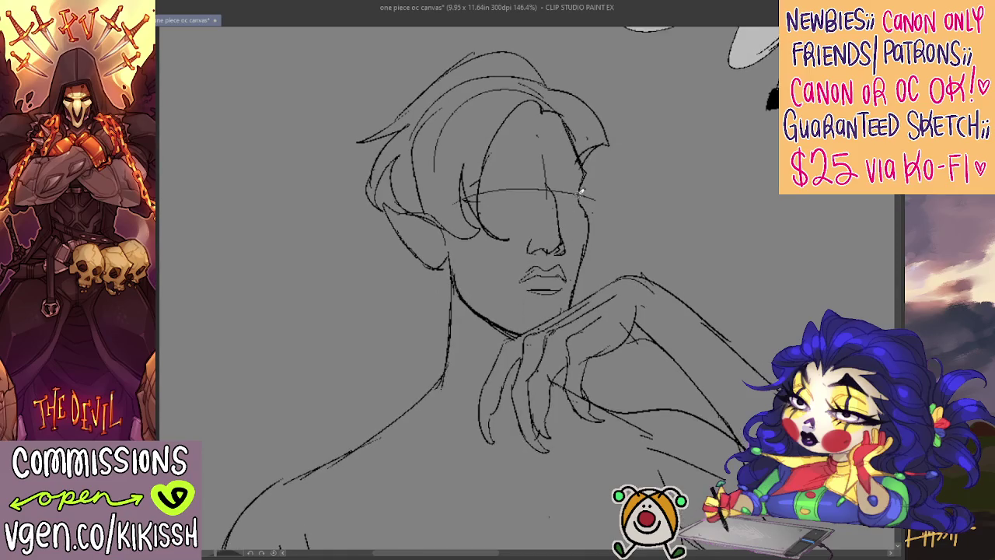
{"action": "key", "text": "e"}
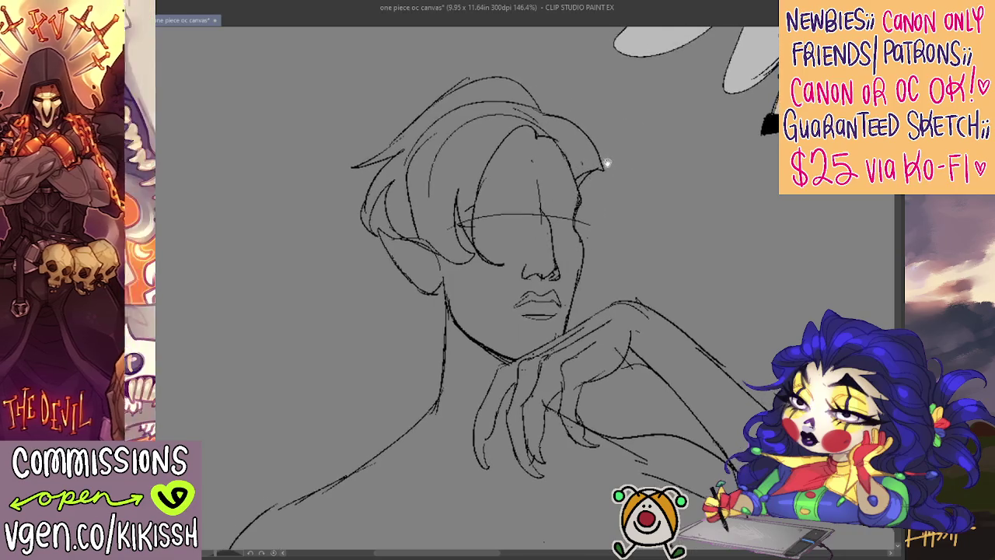
{"action": "scroll", "coordinate": [600, 136], "scroll_direction": "up", "scroll_amount": 3}
{"action": "left_click_drag", "start_coordinate": [521, 127], "coordinate": [507, 190]}
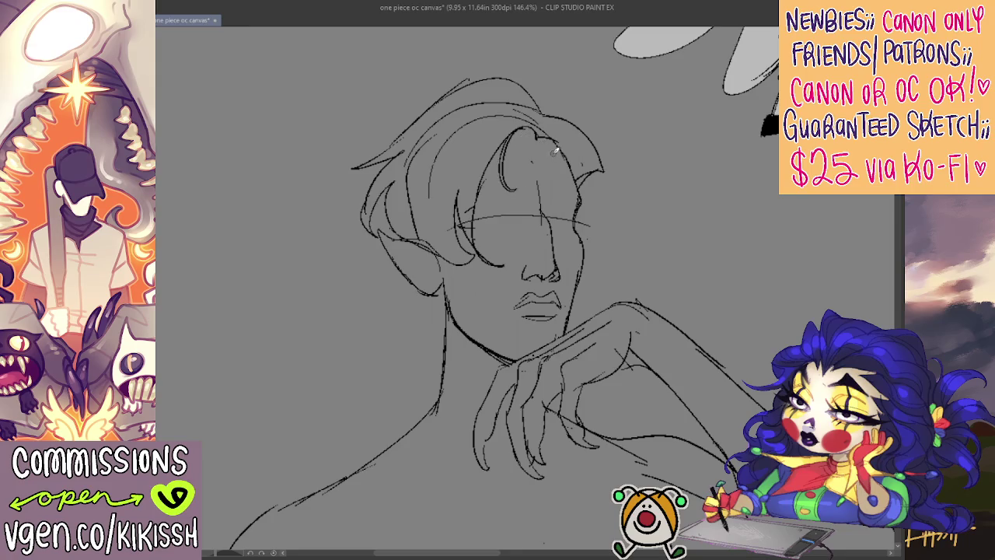
{"action": "mouse_move", "coordinate": [541, 139]}
{"action": "left_mouse_down"}
{"action": "mouse_move", "coordinate": [562, 140]}
{"action": "mouse_move", "coordinate": [556, 182]}
{"action": "left_mouse_up"}
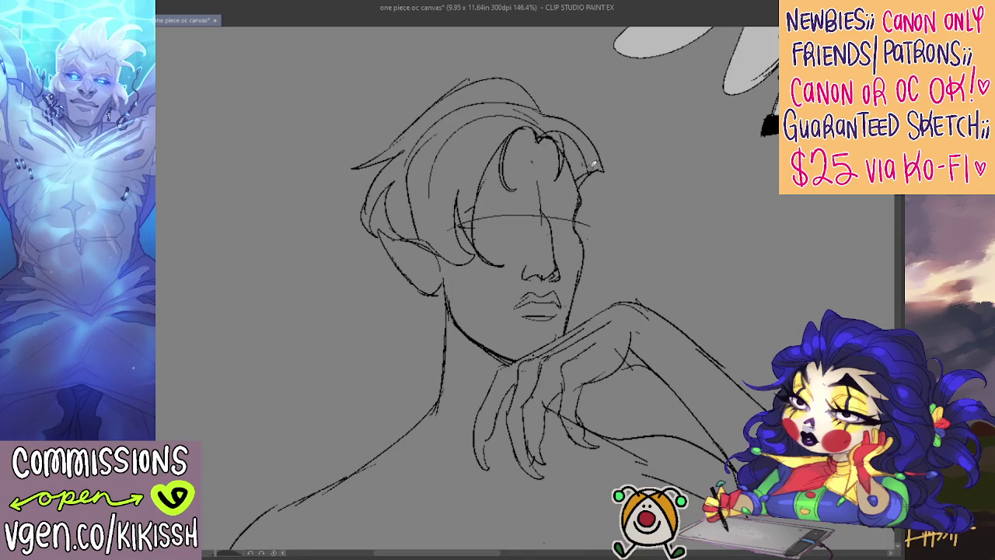
{"action": "left_click_drag", "start_coordinate": [574, 137], "coordinate": [594, 174]}
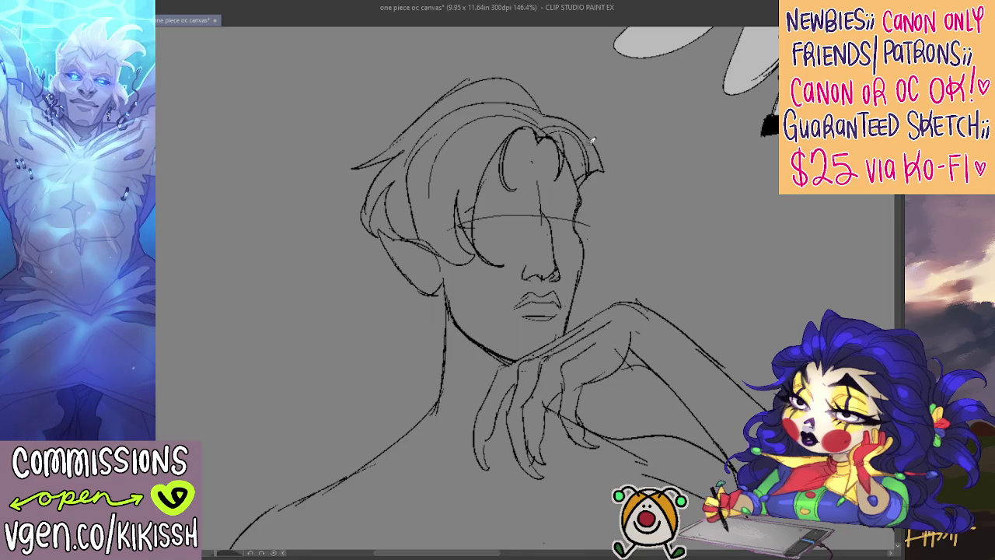
{"action": "left_click_drag", "start_coordinate": [546, 125], "coordinate": [600, 167]}
Step: Erase inner strokes to reshape the top of the hair, then sketch lines around the eye
{"action": "left_click_drag", "start_coordinate": [585, 89], "coordinate": [599, 98]}
{"action": "mouse_move", "coordinate": [435, 256]}
{"action": "left_mouse_down"}
{"action": "mouse_move", "coordinate": [420, 233]}
{"action": "mouse_move", "coordinate": [477, 138]}
{"action": "mouse_move", "coordinate": [544, 117]}
{"action": "left_mouse_up"}
{"action": "mouse_move", "coordinate": [445, 106]}
{"action": "left_mouse_down"}
{"action": "mouse_move", "coordinate": [484, 89]}
{"action": "mouse_move", "coordinate": [455, 110]}
{"action": "mouse_move", "coordinate": [536, 95]}
{"action": "mouse_move", "coordinate": [560, 117]}
{"action": "mouse_move", "coordinate": [558, 130]}
{"action": "left_mouse_up"}
{"action": "key", "text": "ctrl+z"}
{"action": "key", "text": "ctrl+z"}
{"action": "mouse_move", "coordinate": [645, 179]}
{"action": "left_mouse_down"}
{"action": "mouse_move", "coordinate": [586, 160]}
{"action": "mouse_move", "coordinate": [555, 160]}
{"action": "mouse_move", "coordinate": [536, 175]}
{"action": "mouse_move", "coordinate": [553, 147]}
{"action": "left_mouse_up"}
{"action": "key", "text": "e"}
{"action": "left_click_drag", "start_coordinate": [448, 153], "coordinate": [502, 145]}
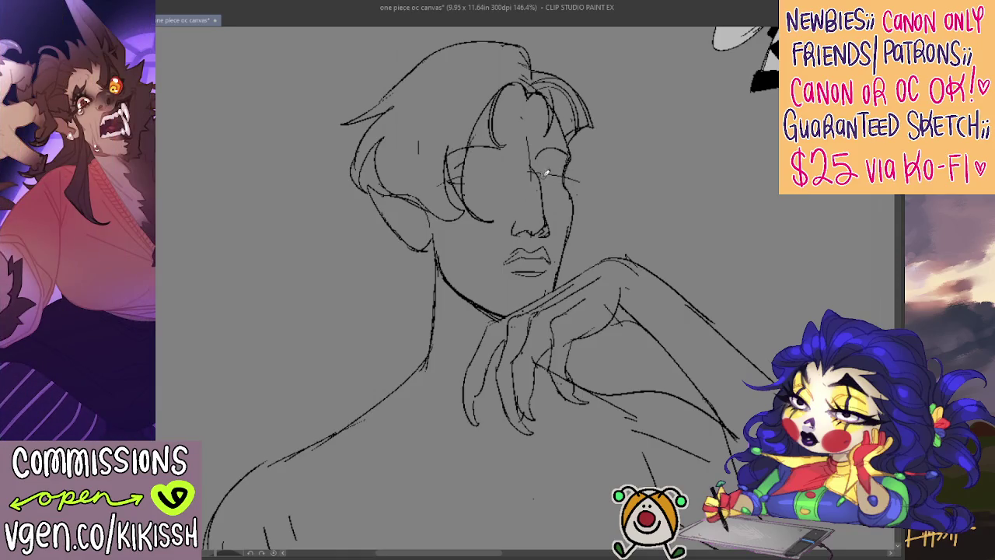
Step: Erase the rough eye, redraw it half-closed with lid and iris, then zoom out to 100%
{"action": "key", "text": "e"}
{"action": "left_click_drag", "start_coordinate": [570, 175], "coordinate": [575, 186]}
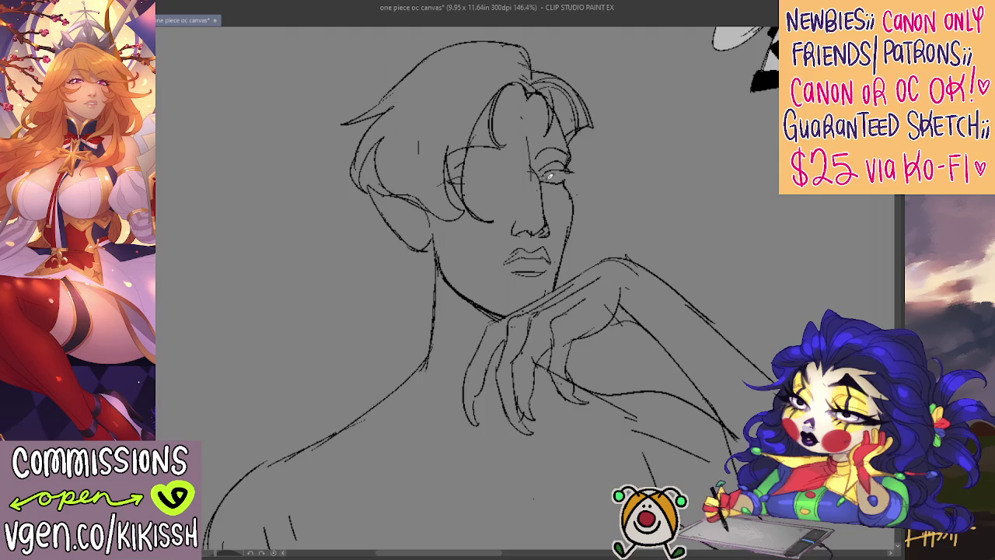
{"action": "left_click_drag", "start_coordinate": [544, 169], "coordinate": [556, 164]}
{"action": "left_click_drag", "start_coordinate": [648, 169], "coordinate": [614, 164]}
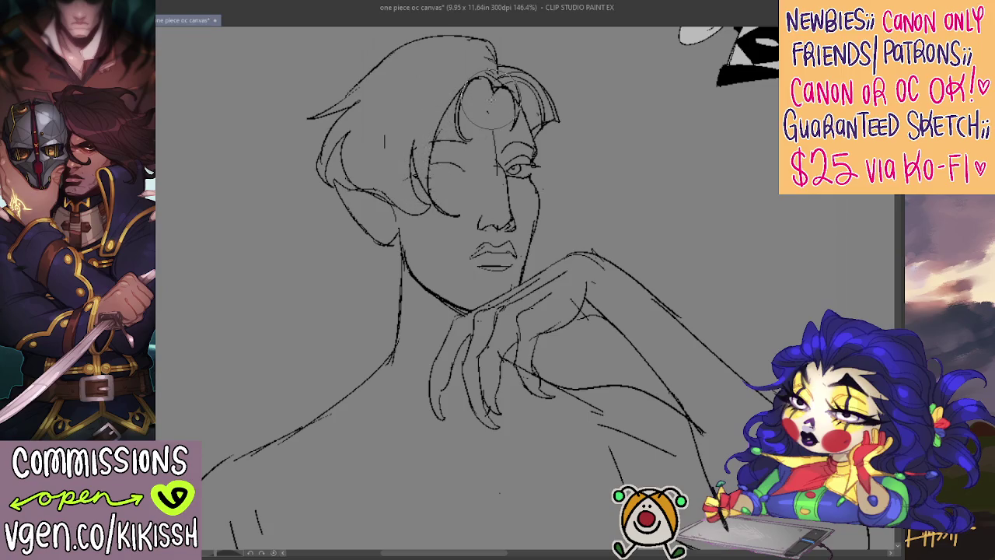
{"action": "scroll", "coordinate": [487, 109], "scroll_direction": "down", "scroll_amount": 2}
{"action": "left_click_drag", "start_coordinate": [619, 267], "coordinate": [619, 251]}
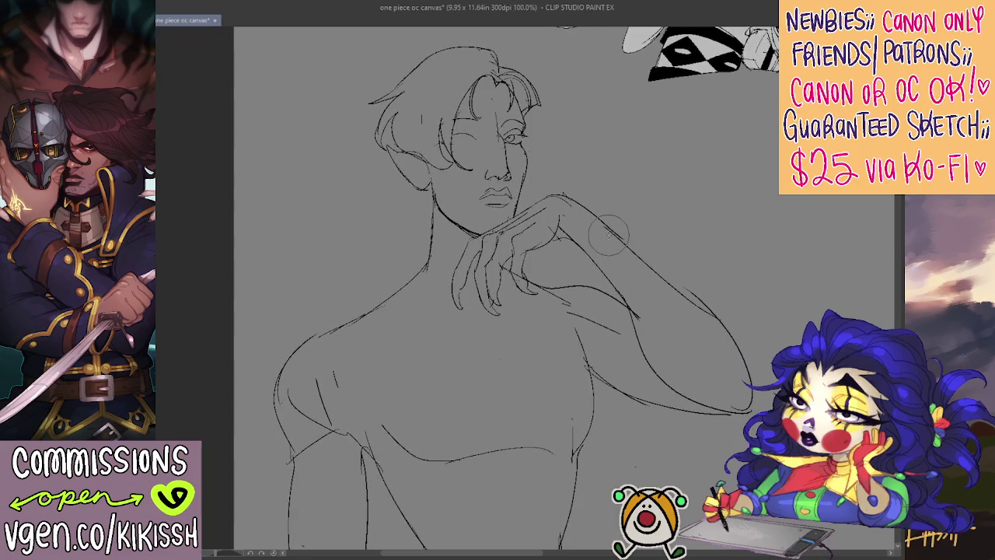
Step: Add faint strokes near the chin and neck and an earring hanging from the earlobe
{"action": "scroll", "coordinate": [501, 131], "scroll_direction": "up", "scroll_amount": 1}
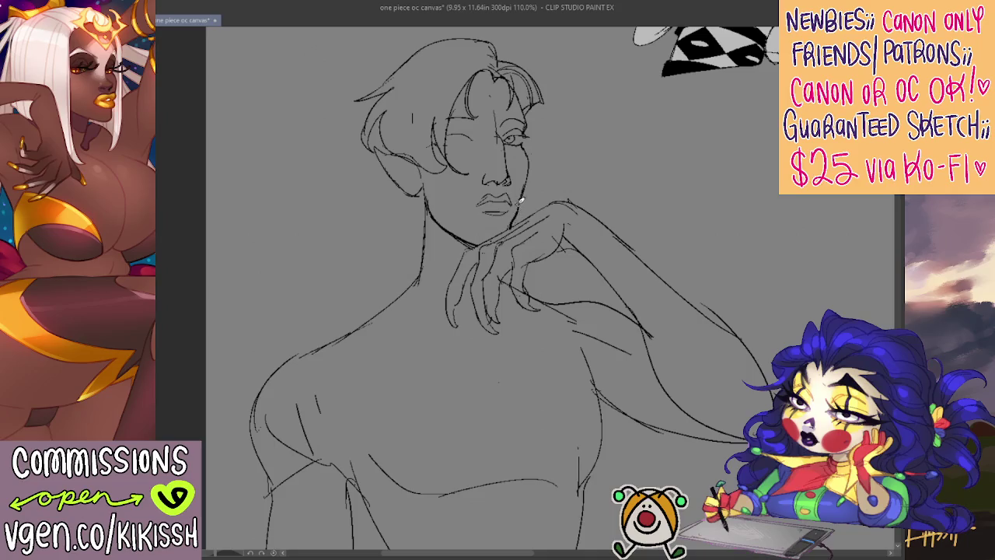
{"action": "left_click_drag", "start_coordinate": [520, 201], "coordinate": [509, 242]}
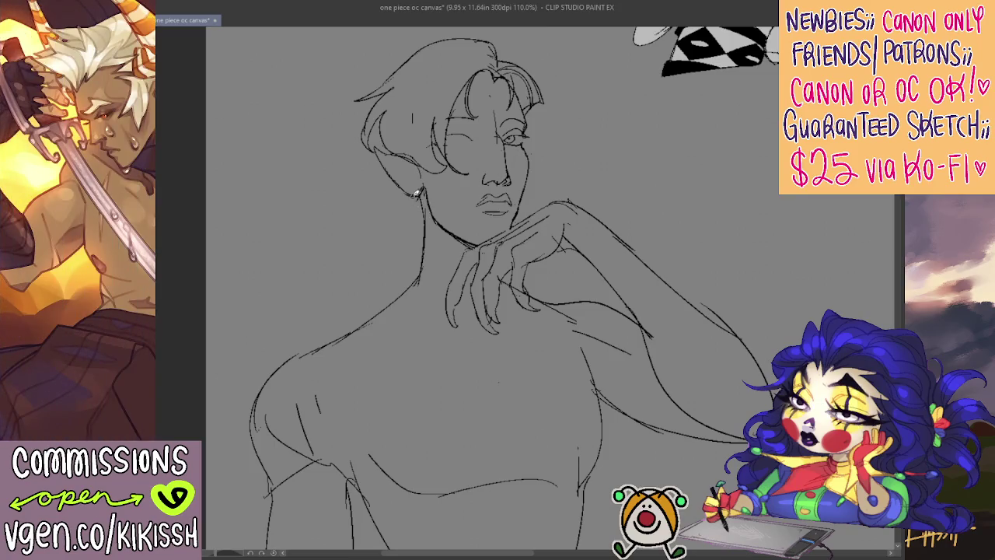
{"action": "left_click_drag", "start_coordinate": [421, 204], "coordinate": [412, 238]}
Step: Mirror the canvas view horizontally and zoom in on the face to check the eye
{"action": "key", "text": "h"}
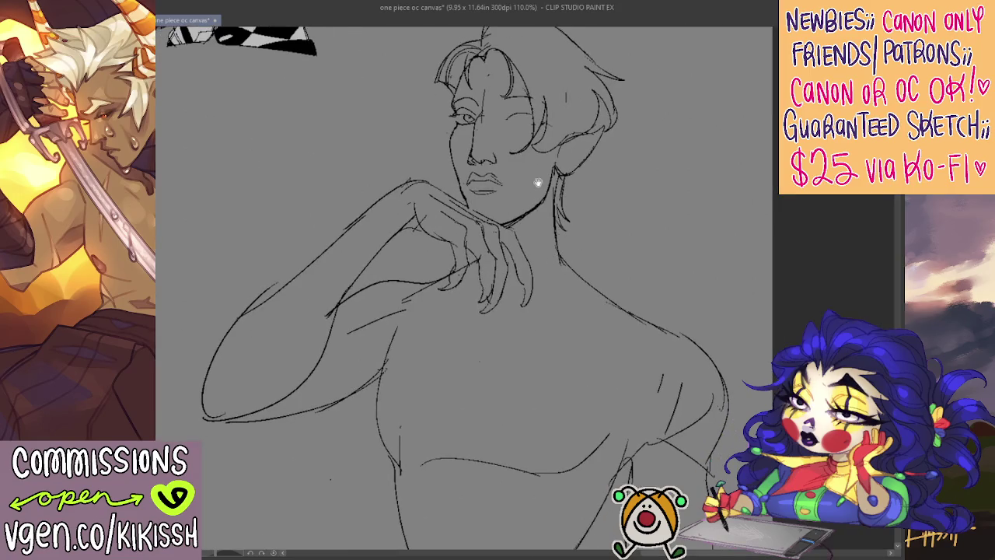
{"action": "scroll", "coordinate": [537, 182], "scroll_direction": "up", "scroll_amount": 1}
{"action": "key", "text": "e"}
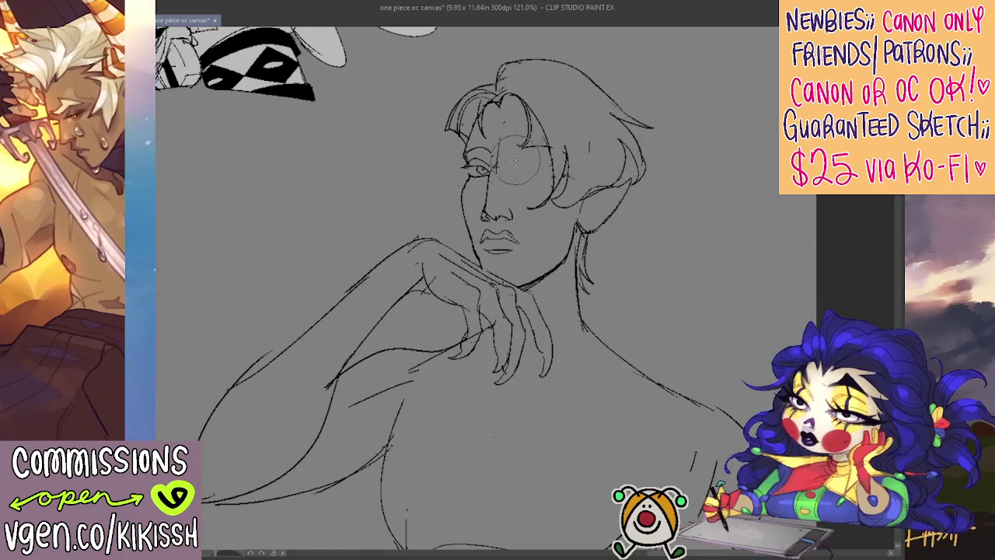
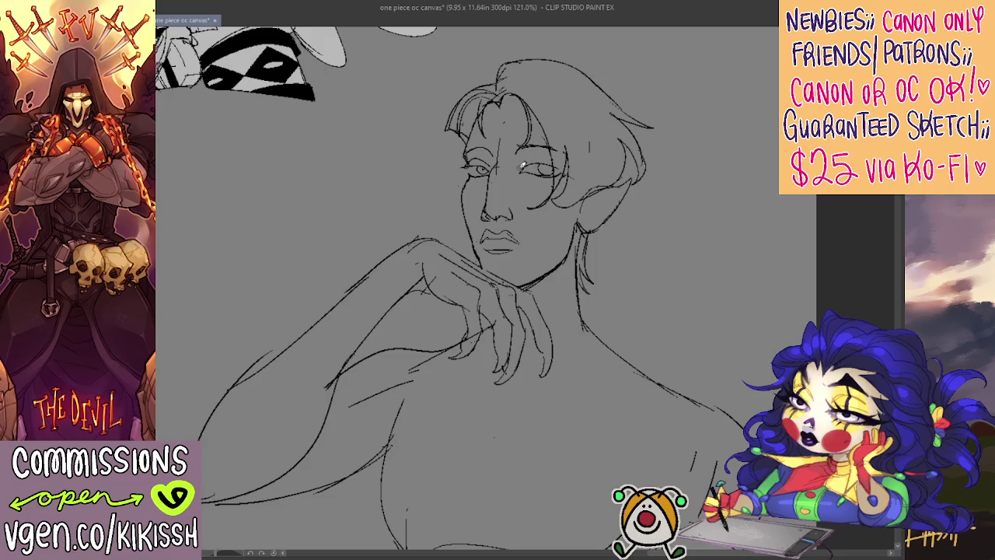
Step: Erase stray strokes around the left eye, mirror to check, and add a short stroke below the ear
{"action": "left_click_drag", "start_coordinate": [487, 144], "coordinate": [477, 153]}
{"action": "key", "text": "h"}
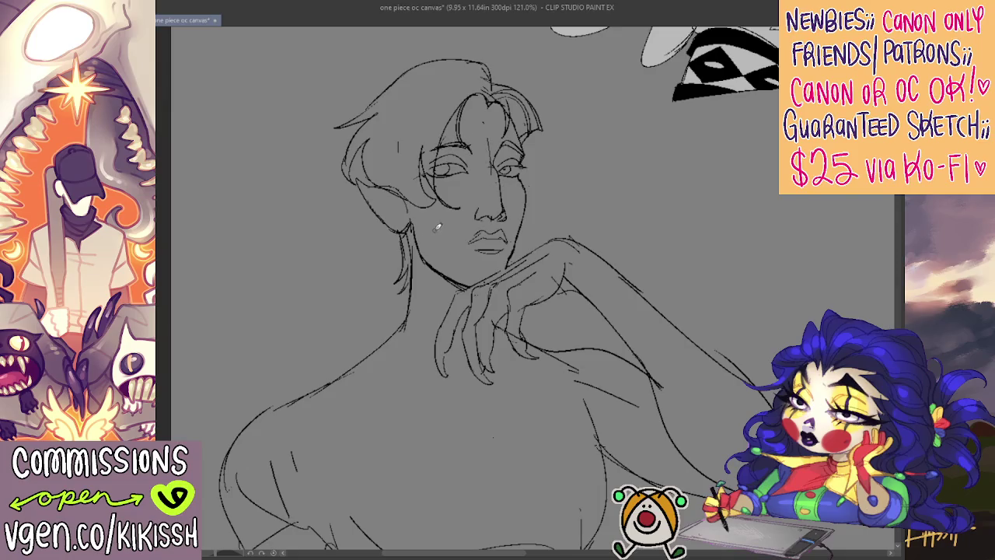
{"action": "mouse_move", "coordinate": [418, 211]}
{"action": "left_mouse_down"}
{"action": "mouse_move", "coordinate": [446, 246]}
{"action": "mouse_move", "coordinate": [435, 227]}
{"action": "left_mouse_up"}
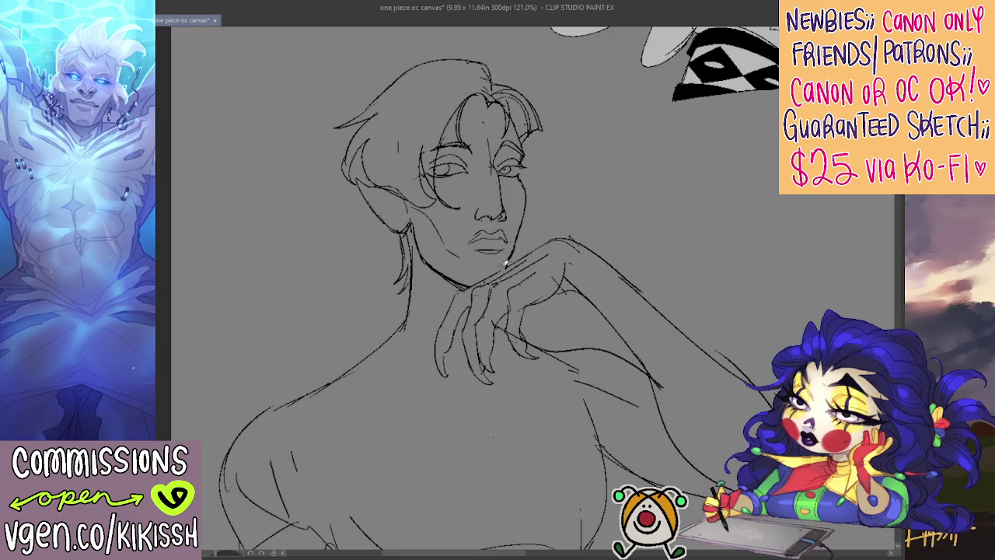
{"action": "left_click_drag", "start_coordinate": [622, 216], "coordinate": [622, 178]}
{"action": "scroll", "coordinate": [624, 145], "scroll_direction": "down", "scroll_amount": 3}
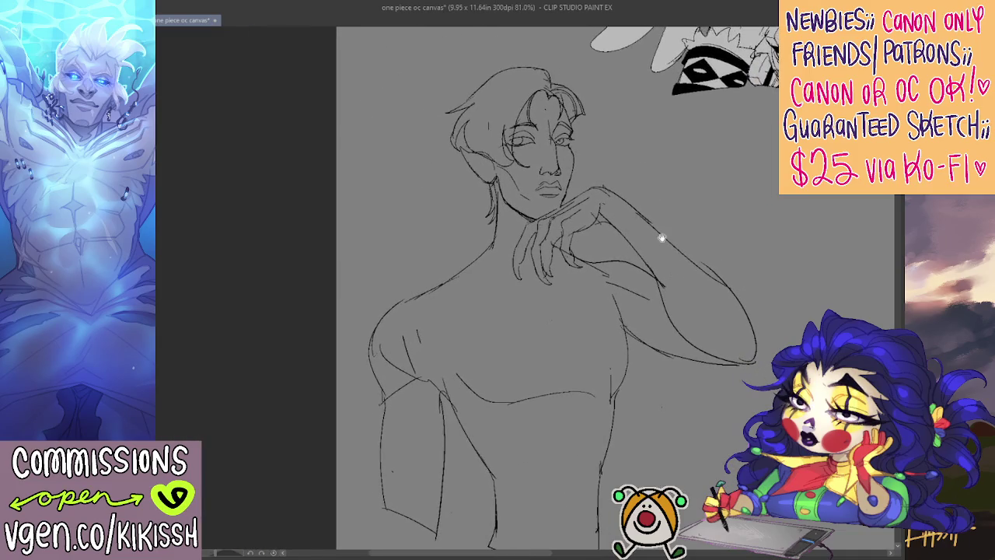
Step: Lasso a selection around the chin-resting hand, then deselect it
{"action": "scroll", "coordinate": [662, 237], "scroll_direction": "up", "scroll_amount": 1}
{"action": "scroll", "coordinate": [665, 233], "scroll_direction": "up", "scroll_amount": 1}
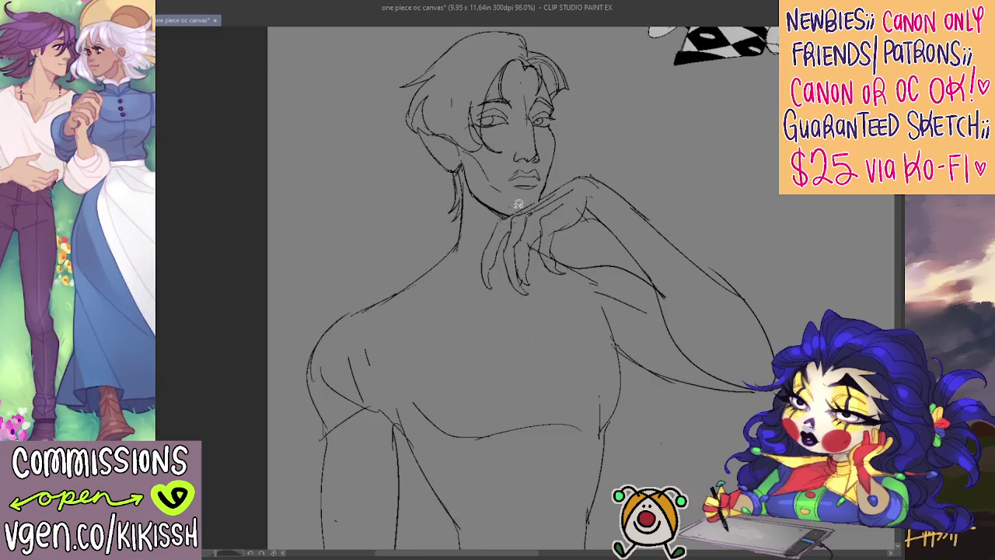
{"action": "mouse_move", "coordinate": [489, 223]}
{"action": "left_mouse_down"}
{"action": "mouse_move", "coordinate": [569, 273]}
{"action": "mouse_move", "coordinate": [561, 248]}
{"action": "mouse_move", "coordinate": [599, 212]}
{"action": "mouse_move", "coordinate": [595, 168]}
{"action": "mouse_move", "coordinate": [537, 204]}
{"action": "left_mouse_up"}
{"action": "key", "text": "ctrl+d"}
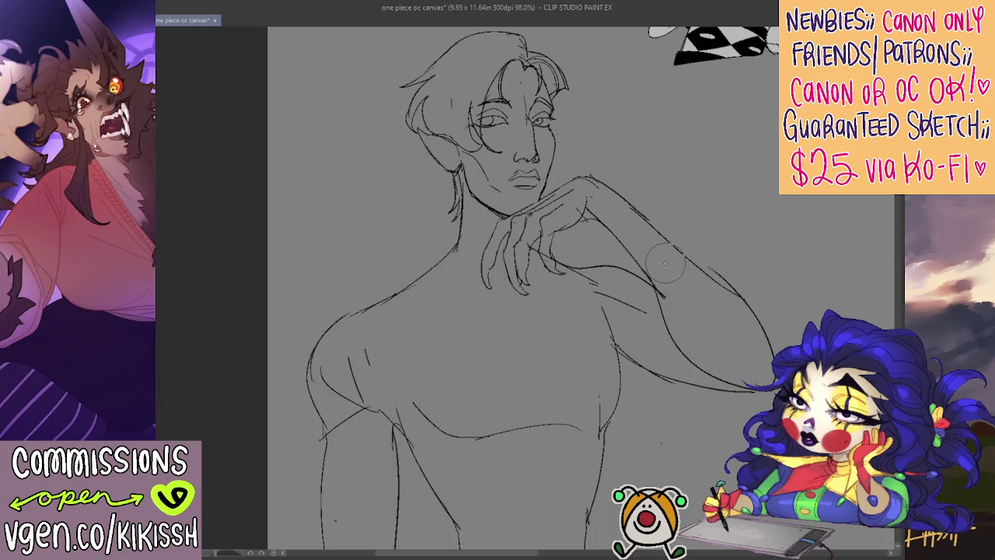
Step: Erase the old arm, shoulder and long diagonal strokes right of and below the hand
{"action": "mouse_move", "coordinate": [612, 245]}
{"action": "left_mouse_down"}
{"action": "mouse_move", "coordinate": [658, 285]}
{"action": "mouse_move", "coordinate": [655, 311]}
{"action": "left_mouse_up"}
{"action": "left_click_drag", "start_coordinate": [676, 361], "coordinate": [726, 388]}
{"action": "left_click_drag", "start_coordinate": [777, 350], "coordinate": [692, 268]}
{"action": "left_click_drag", "start_coordinate": [746, 296], "coordinate": [591, 180]}
{"action": "left_click_drag", "start_coordinate": [583, 268], "coordinate": [610, 310]}
{"action": "left_click_drag", "start_coordinate": [675, 324], "coordinate": [648, 233]}
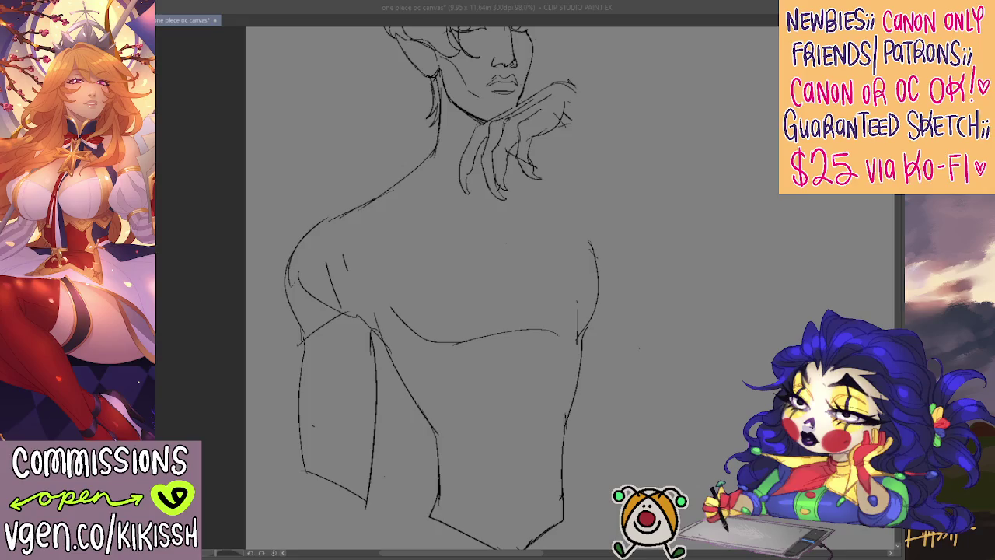
Step: Draw the two sides of the plunging V neckline, redoing the right side until it meets the point
{"action": "mouse_move", "coordinate": [426, 378]}
{"action": "left_mouse_down"}
{"action": "mouse_move", "coordinate": [455, 338]}
{"action": "mouse_move", "coordinate": [497, 222]}
{"action": "mouse_move", "coordinate": [575, 327]}
{"action": "mouse_move", "coordinate": [584, 362]}
{"action": "left_mouse_up"}
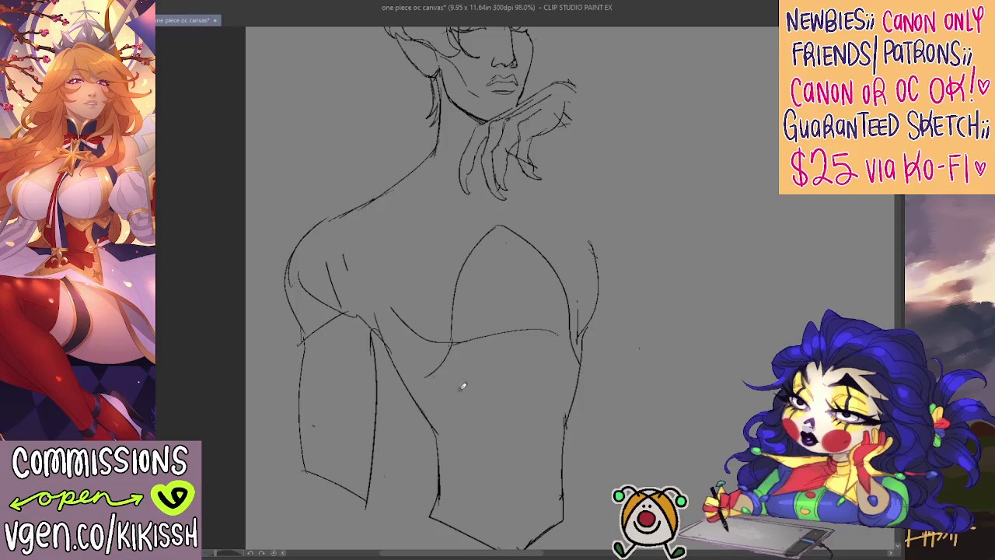
{"action": "mouse_move", "coordinate": [422, 371]}
{"action": "left_mouse_down"}
{"action": "mouse_move", "coordinate": [500, 457]}
{"action": "mouse_move", "coordinate": [557, 421]}
{"action": "left_mouse_up"}
{"action": "key", "text": "ctrl+z"}
{"action": "left_click_drag", "start_coordinate": [535, 456], "coordinate": [556, 415]}
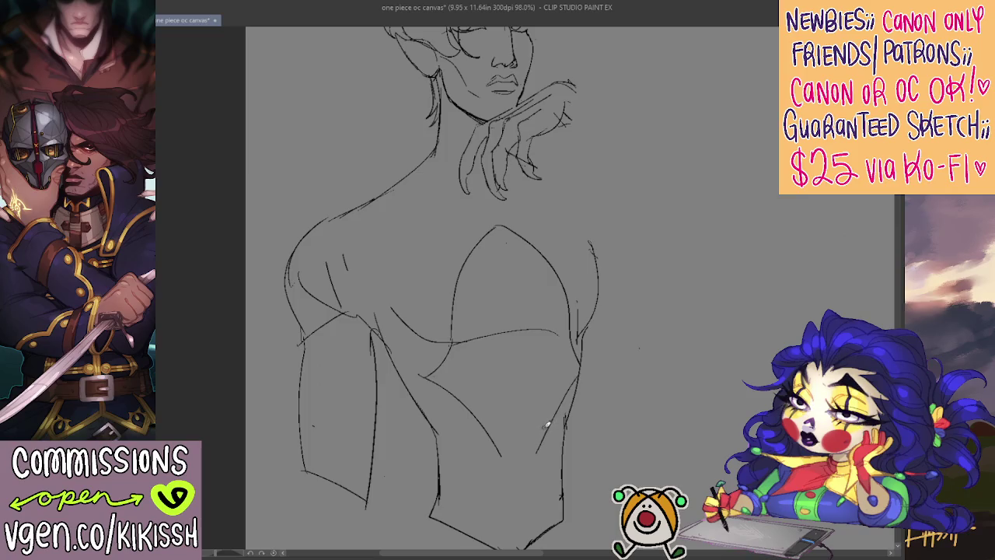
{"action": "key", "text": "ctrl+z"}
{"action": "left_click_drag", "start_coordinate": [581, 372], "coordinate": [538, 450]}
{"action": "key", "text": "ctrl+z"}
{"action": "mouse_move", "coordinate": [426, 376]}
{"action": "left_mouse_down"}
{"action": "mouse_move", "coordinate": [513, 426]}
{"action": "mouse_move", "coordinate": [580, 372]}
{"action": "left_mouse_up"}
{"action": "key", "text": "ctrl+z"}
{"action": "left_click_drag", "start_coordinate": [525, 448], "coordinate": [584, 357]}
{"action": "key", "text": "ctrl+z"}
{"action": "left_click_drag", "start_coordinate": [555, 398], "coordinate": [525, 450]}
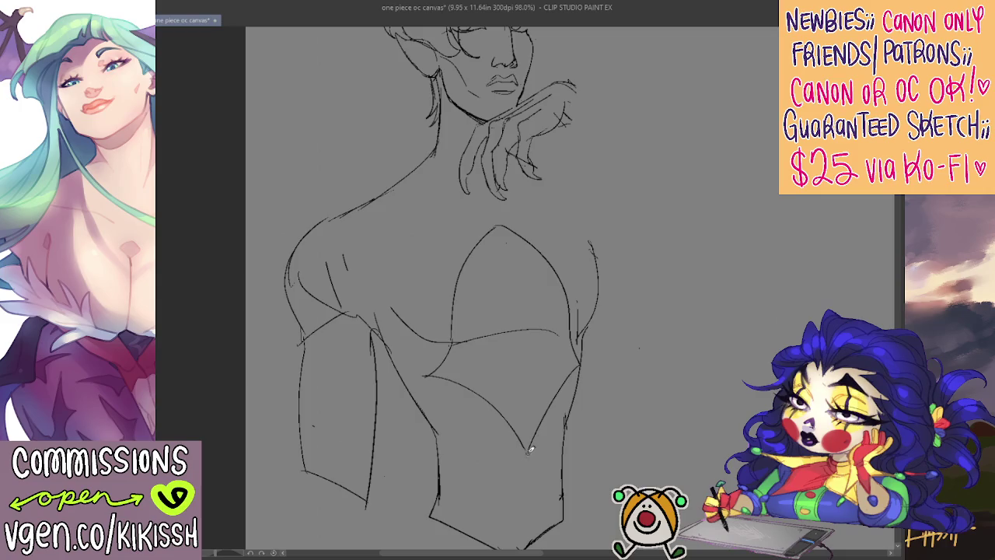
Step: Add a small oval pendant below the neckline point, a lower-left torso stroke, and a line through the pendant
{"action": "left_click_drag", "start_coordinate": [526, 464], "coordinate": [518, 430]}
{"action": "mouse_move", "coordinate": [426, 445]}
{"action": "left_mouse_down"}
{"action": "mouse_move", "coordinate": [479, 506]}
{"action": "mouse_move", "coordinate": [519, 466]}
{"action": "left_mouse_up"}
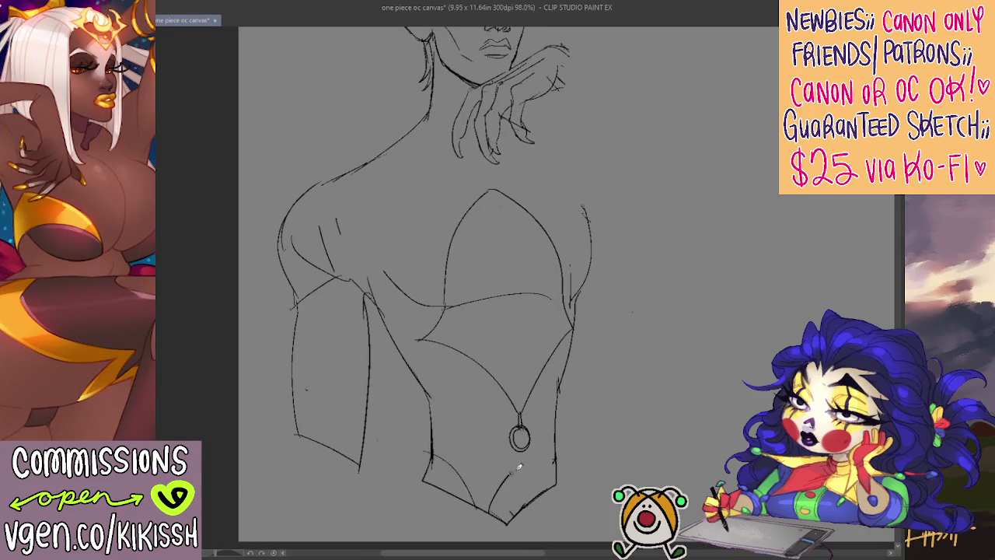
{"action": "left_click_drag", "start_coordinate": [520, 418], "coordinate": [521, 463]}
{"action": "mouse_move", "coordinate": [629, 293]}
{"action": "left_mouse_down"}
{"action": "mouse_move", "coordinate": [640, 395]}
{"action": "mouse_move", "coordinate": [611, 326]}
{"action": "left_mouse_up"}
{"action": "scroll", "coordinate": [610, 387], "scroll_direction": "down", "scroll_amount": 1}
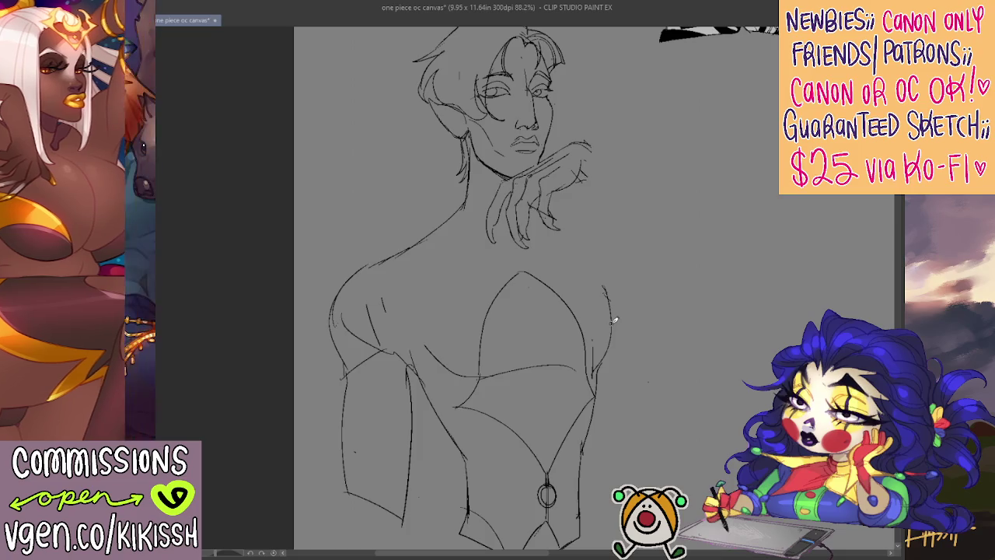
Step: Draw a long shoulder line reaching right from the hand, move the hand, and sketch the inner arm contour
{"action": "mouse_move", "coordinate": [576, 220]}
{"action": "left_mouse_down"}
{"action": "mouse_move", "coordinate": [661, 267]}
{"action": "mouse_move", "coordinate": [614, 323]}
{"action": "mouse_move", "coordinate": [753, 319]}
{"action": "left_mouse_up"}
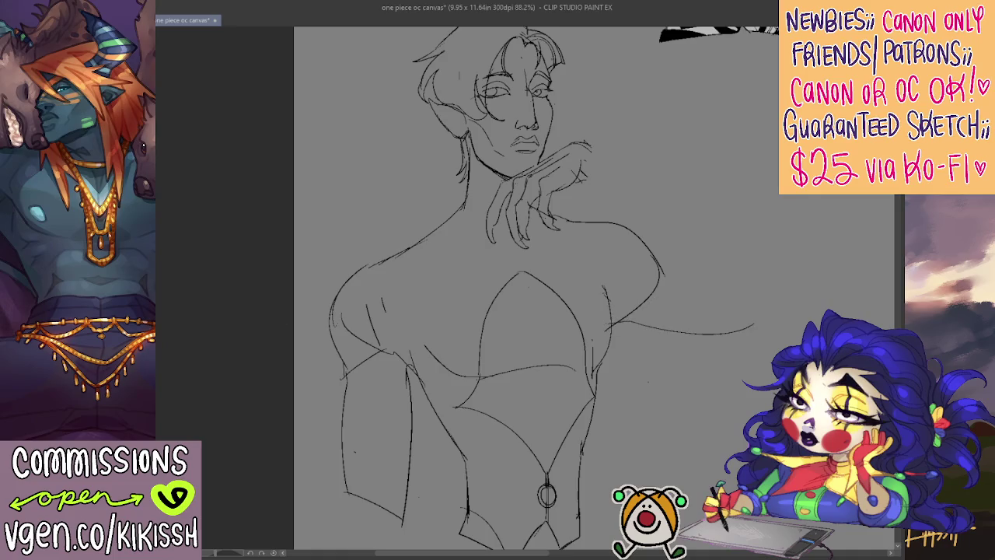
{"action": "left_click_drag", "start_coordinate": [559, 190], "coordinate": [595, 170]}
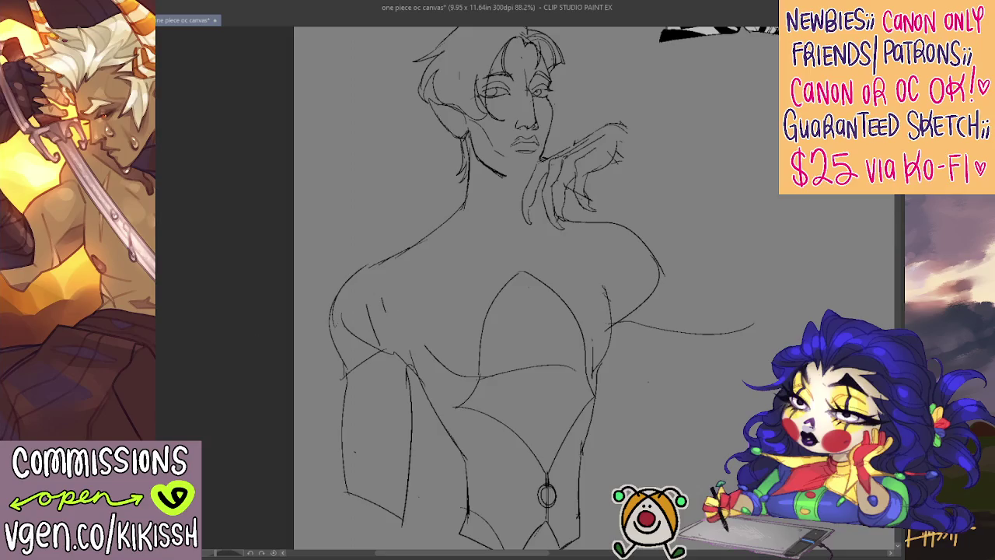
{"action": "left_click_drag", "start_coordinate": [658, 313], "coordinate": [585, 333]}
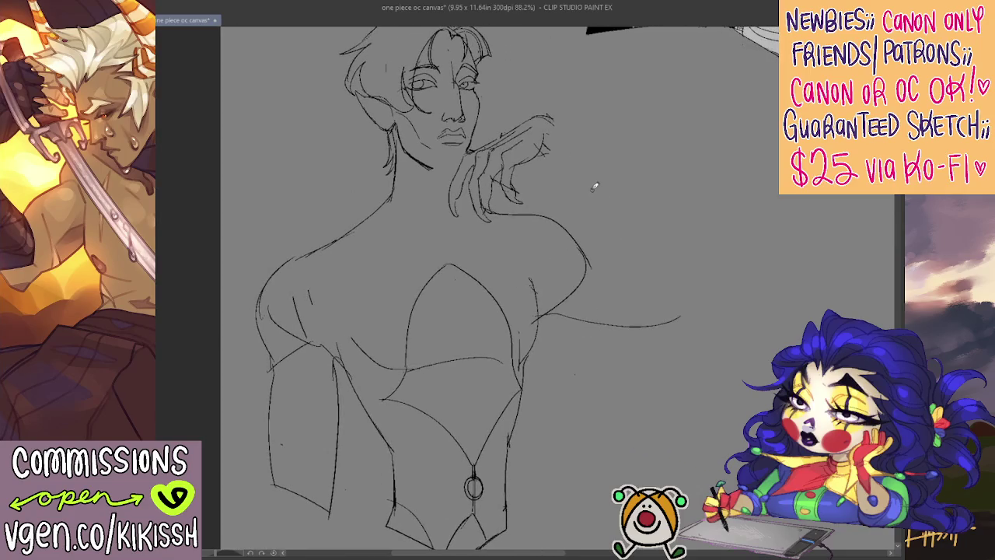
{"action": "mouse_move", "coordinate": [551, 119]}
{"action": "left_mouse_down"}
{"action": "mouse_move", "coordinate": [644, 209]}
{"action": "mouse_move", "coordinate": [687, 274]}
{"action": "left_mouse_up"}
{"action": "left_click_drag", "start_coordinate": [544, 148], "coordinate": [637, 286]}
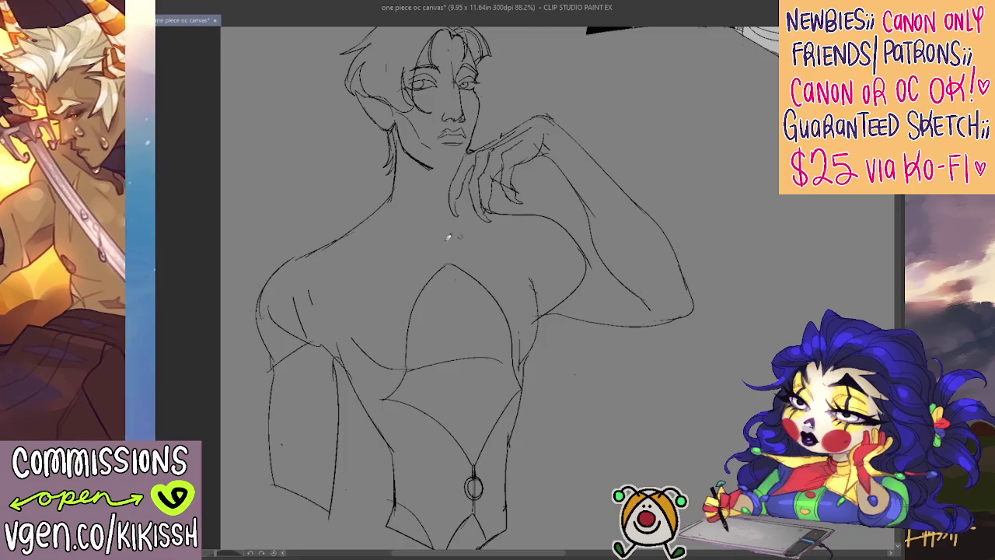
Step: Mirror to check, undo the arm contour, and nudge the hand up and left against the chin
{"action": "key", "text": "h"}
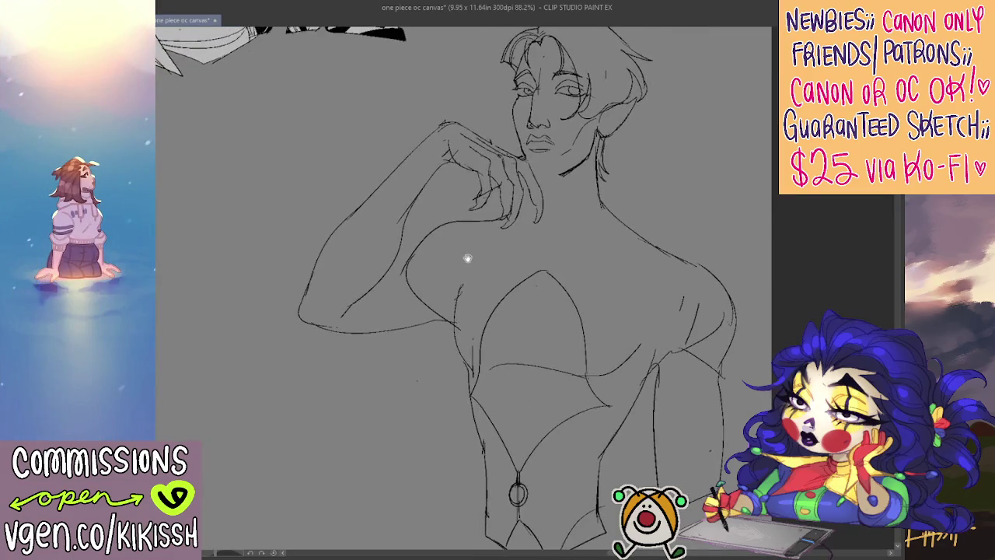
{"action": "key", "text": "ctrl+z"}
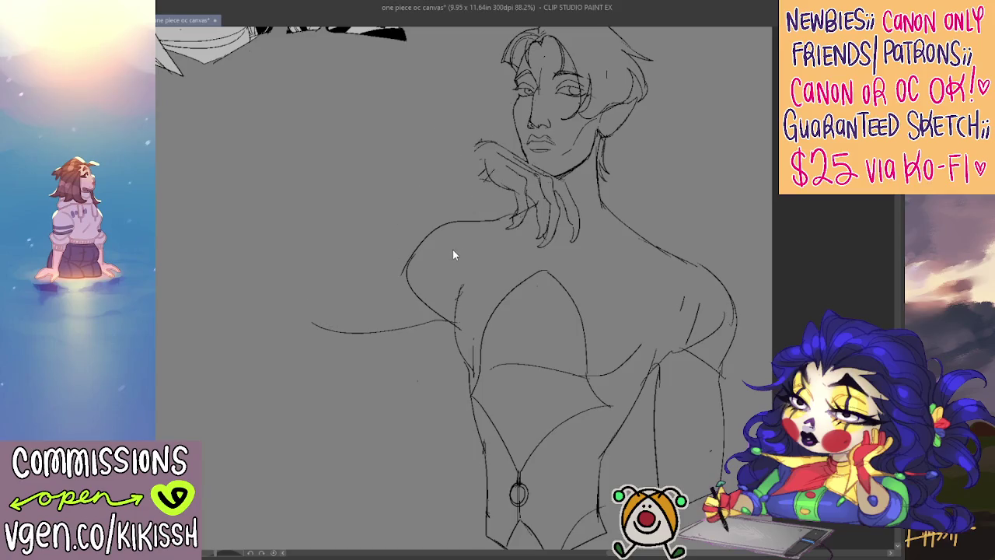
{"action": "left_click_drag", "start_coordinate": [519, 212], "coordinate": [491, 220]}
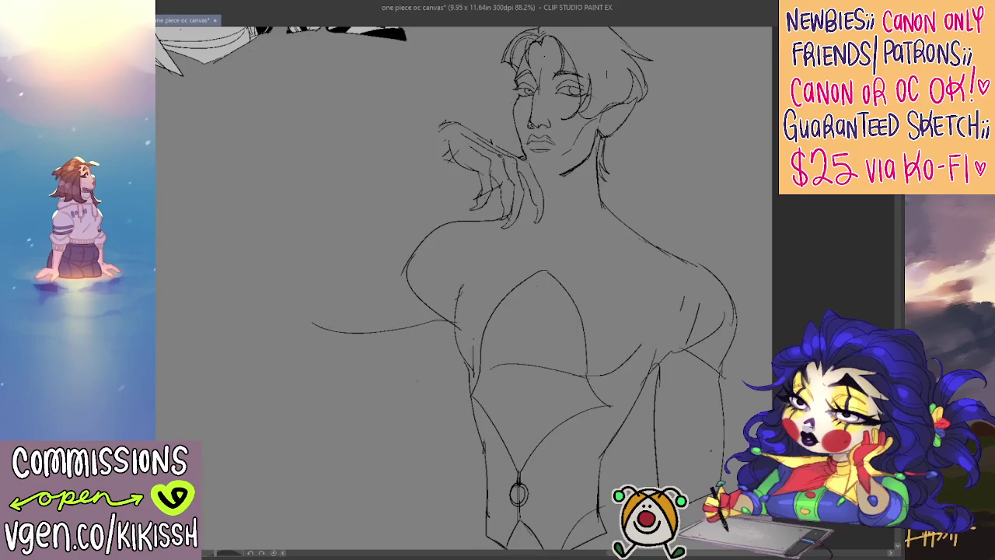
{"action": "key", "text": "h"}
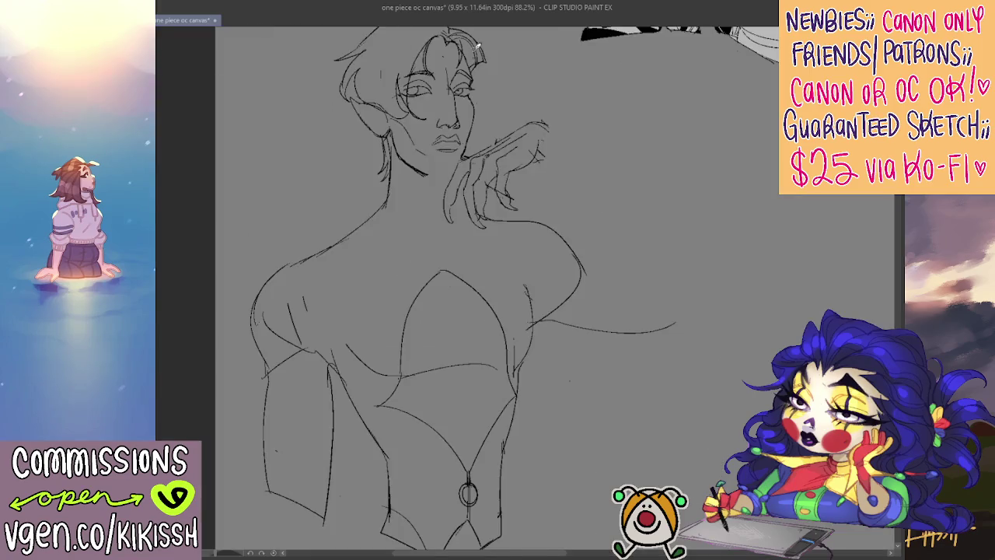
{"action": "scroll", "coordinate": [537, 45], "scroll_direction": "up", "scroll_amount": 2}
{"action": "scroll", "coordinate": [541, 45], "scroll_direction": "up", "scroll_amount": 1}
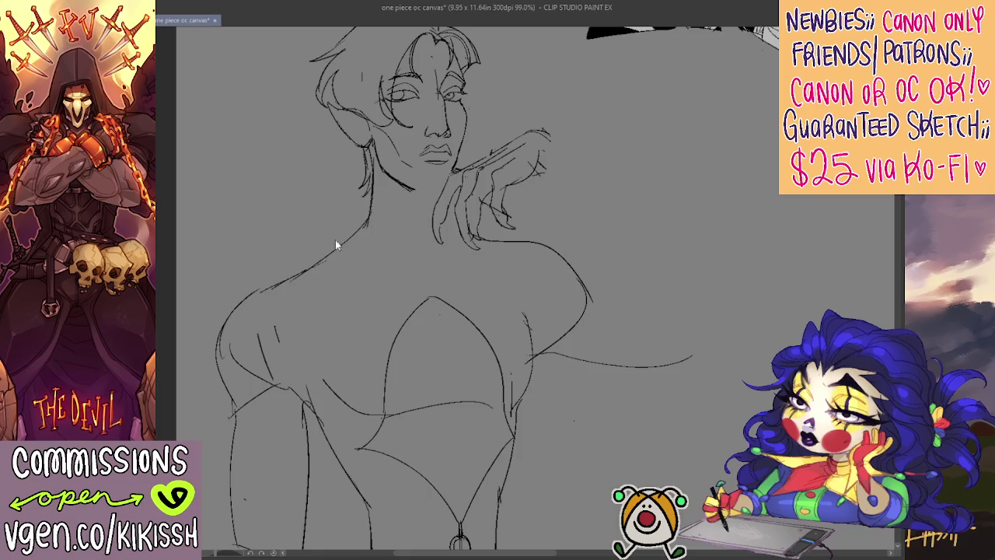
Step: Remove the long horizontal arm stroke and move the hand back up against the chin
{"action": "left_click_drag", "start_coordinate": [336, 245], "coordinate": [294, 273]}
{"action": "key", "text": "ctrl+z"}
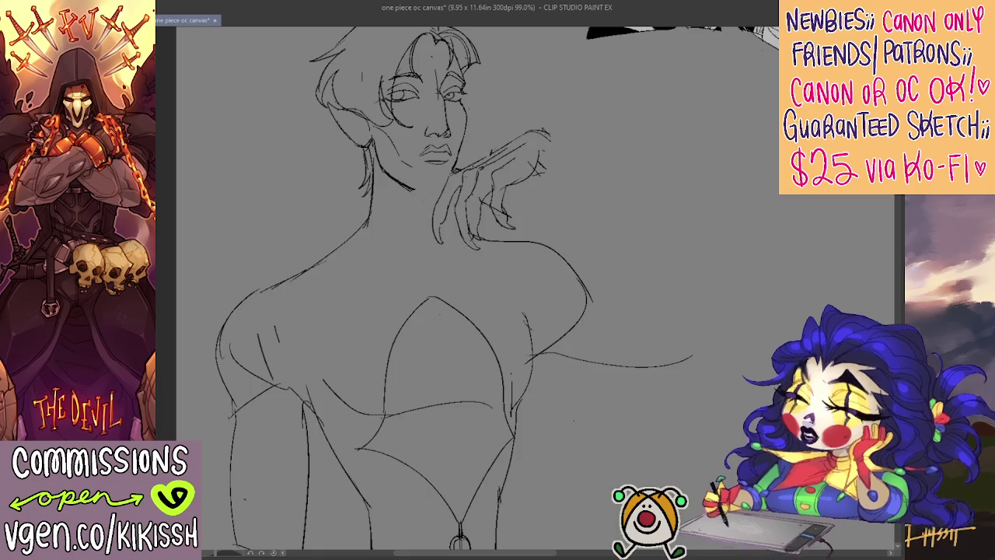
{"action": "key", "text": "ctrl+y"}
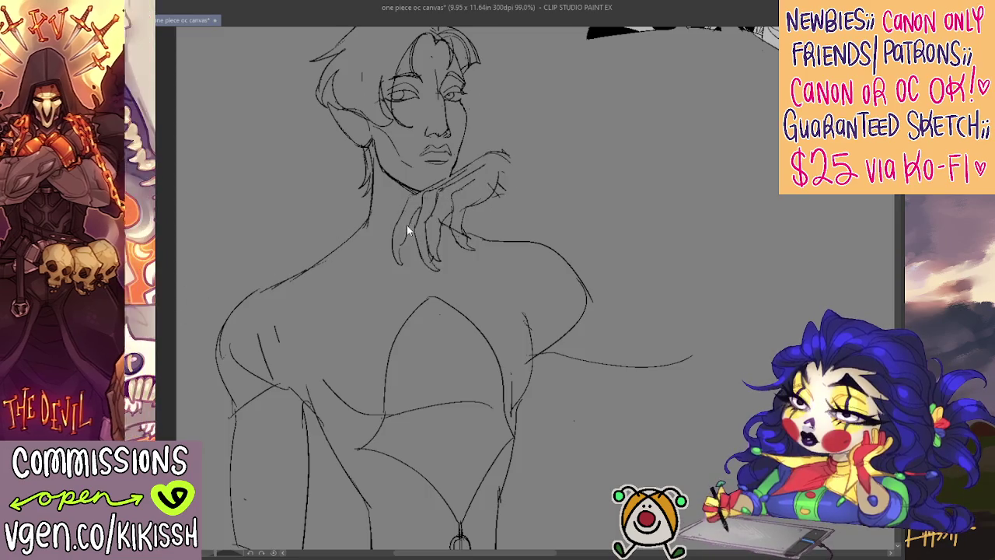
{"action": "key", "text": "ctrl+z"}
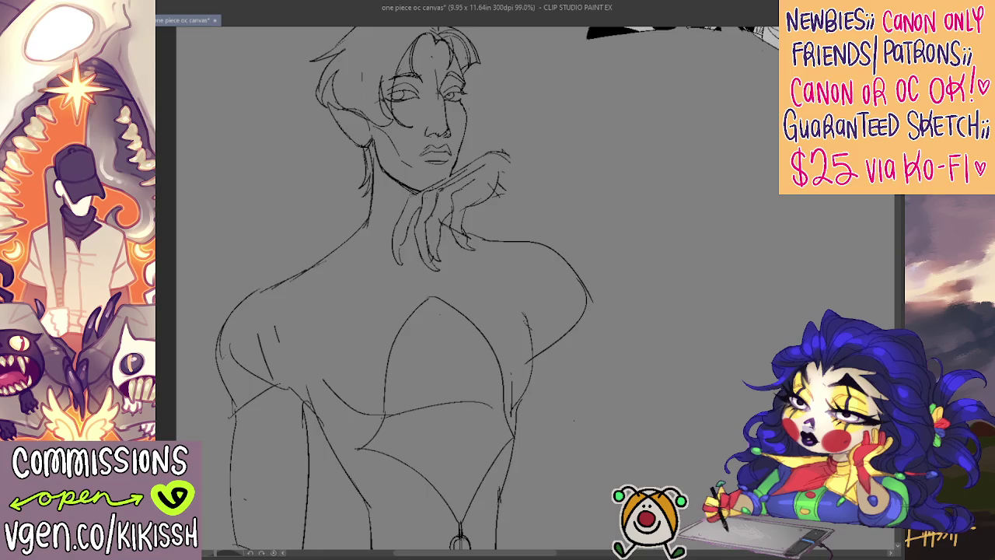
{"action": "mouse_move", "coordinate": [474, 220]}
{"action": "left_mouse_down"}
{"action": "mouse_move", "coordinate": [518, 190]}
{"action": "mouse_move", "coordinate": [459, 149]}
{"action": "mouse_move", "coordinate": [448, 180]}
{"action": "left_mouse_up"}
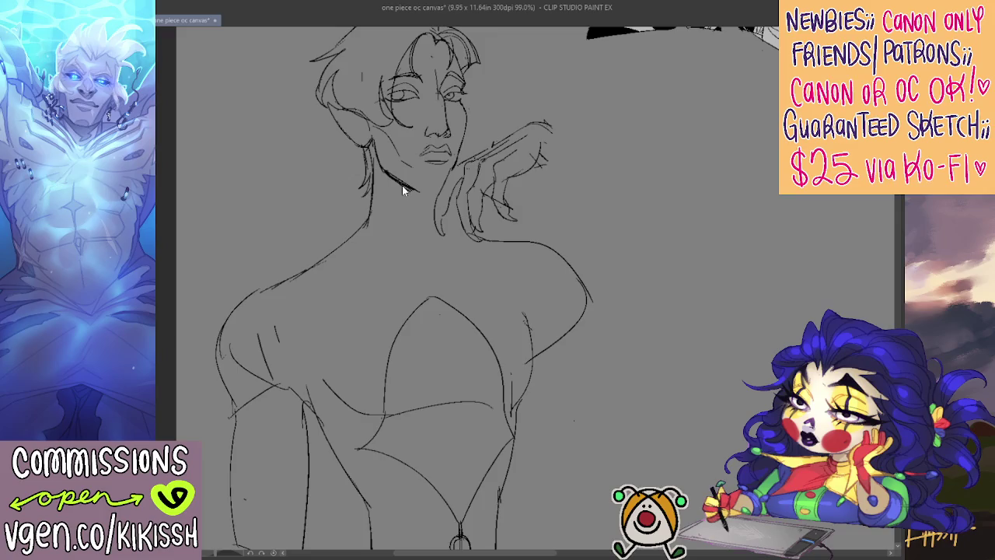
Step: Add strokes along the jaw, down the neck into the shoulder, and under the fingertips
{"action": "left_click_drag", "start_coordinate": [389, 168], "coordinate": [435, 195]}
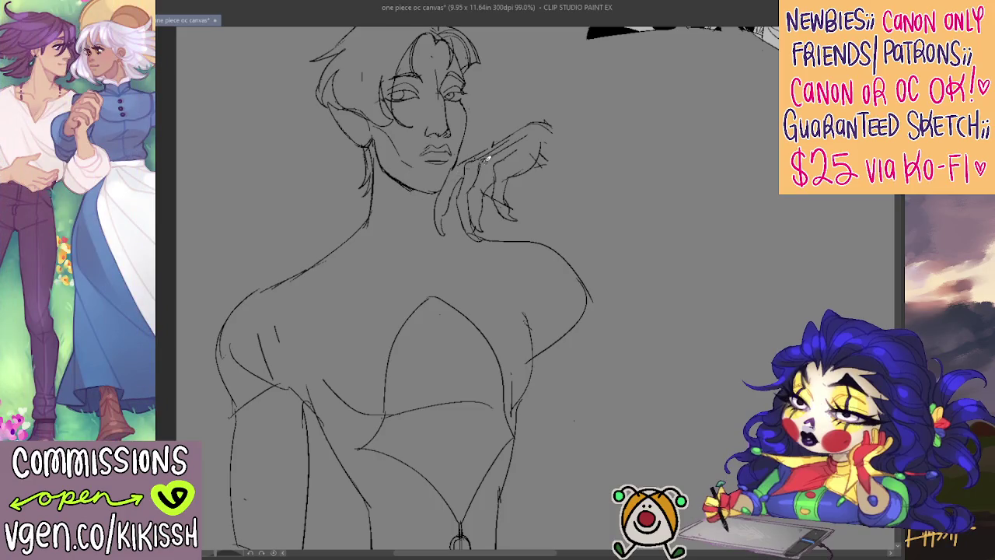
{"action": "scroll", "coordinate": [487, 159], "scroll_direction": "down", "scroll_amount": 1}
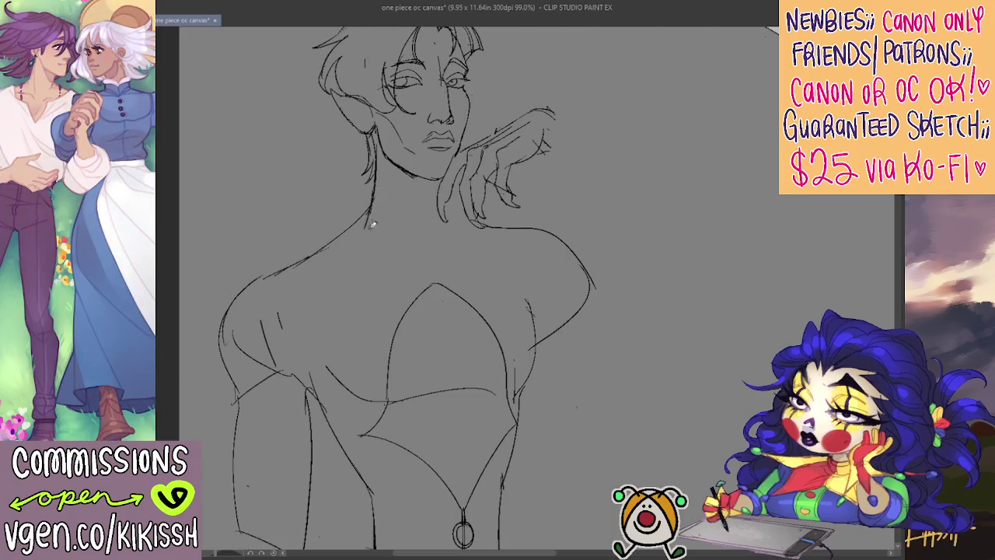
{"action": "left_click_drag", "start_coordinate": [374, 193], "coordinate": [335, 244]}
{"action": "left_click_drag", "start_coordinate": [456, 208], "coordinate": [587, 250]}
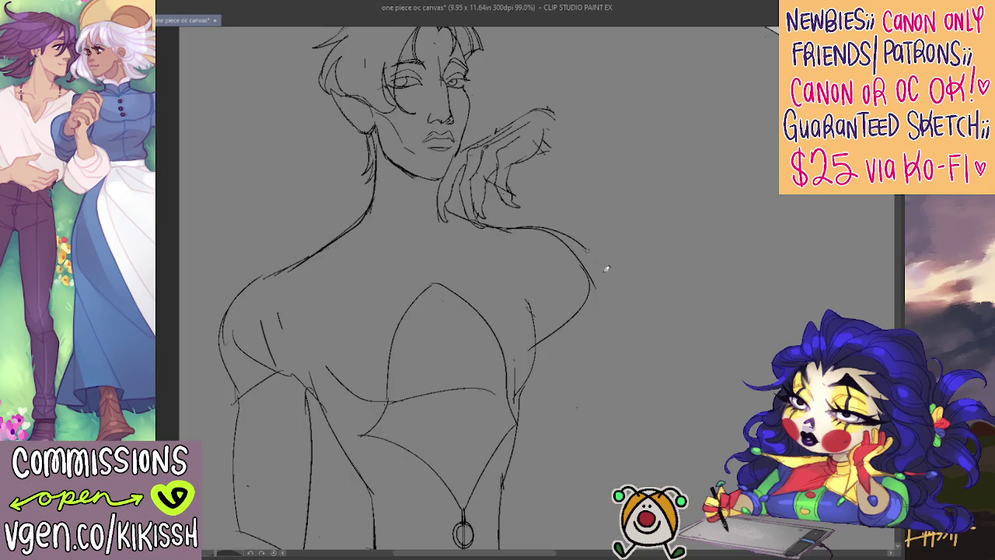
Step: Erase parts of the shoulder and chest curve, then redraw the torso's right-side line
{"action": "key", "text": "e"}
{"action": "mouse_move", "coordinate": [536, 229]}
{"action": "left_mouse_down"}
{"action": "mouse_move", "coordinate": [554, 240]}
{"action": "mouse_move", "coordinate": [591, 311]}
{"action": "left_mouse_up"}
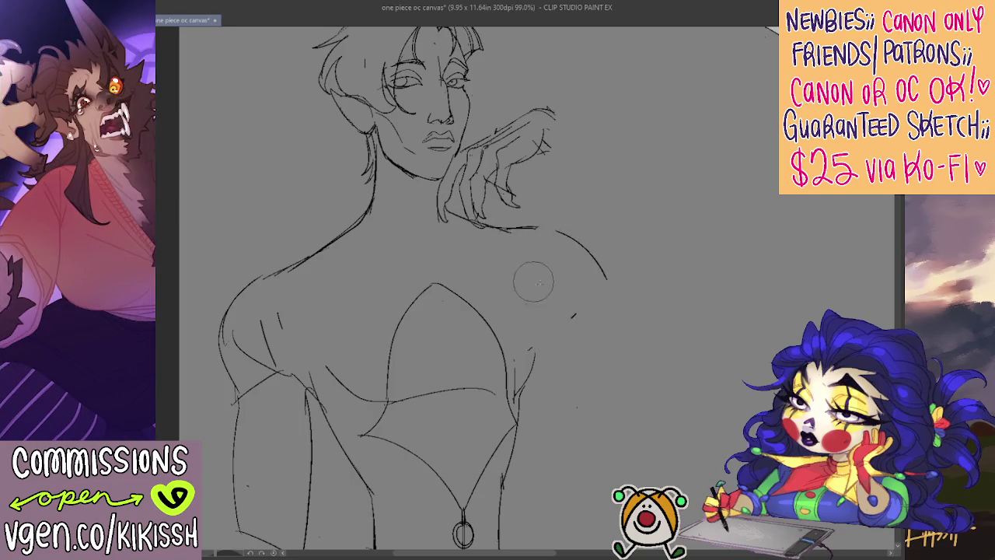
{"action": "left_click_drag", "start_coordinate": [556, 367], "coordinate": [544, 306]}
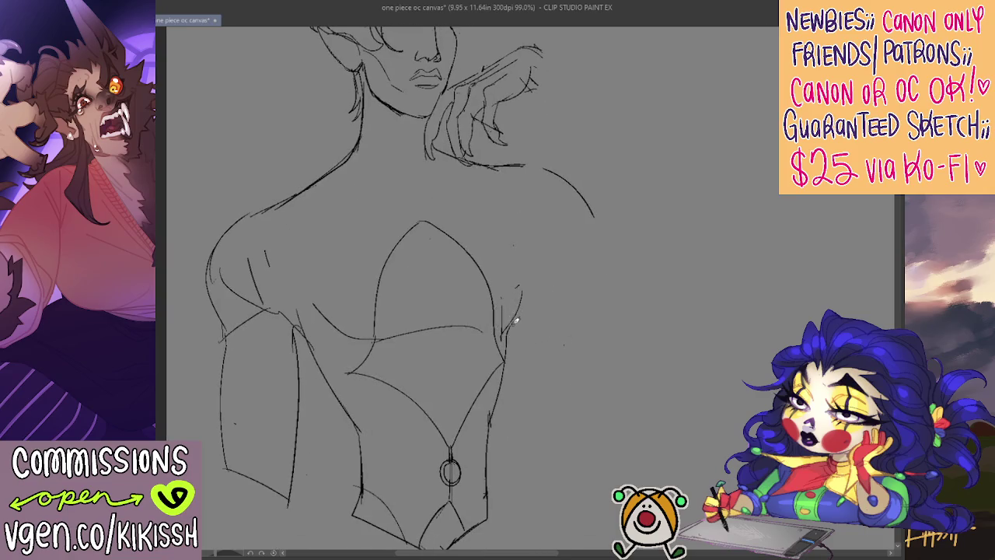
{"action": "key", "text": "ctrl+z"}
{"action": "mouse_move", "coordinate": [526, 221]}
{"action": "left_mouse_down"}
{"action": "mouse_move", "coordinate": [529, 261]}
{"action": "mouse_move", "coordinate": [604, 232]}
{"action": "left_mouse_up"}
Step: Draw the raised arm from the hand and, mirrored, its underside curves down toward the torso
{"action": "left_click_drag", "start_coordinate": [606, 184], "coordinate": [597, 209]}
{"action": "mouse_move", "coordinate": [526, 97]}
{"action": "left_mouse_down"}
{"action": "mouse_move", "coordinate": [696, 238]}
{"action": "mouse_move", "coordinate": [598, 261]}
{"action": "left_mouse_up"}
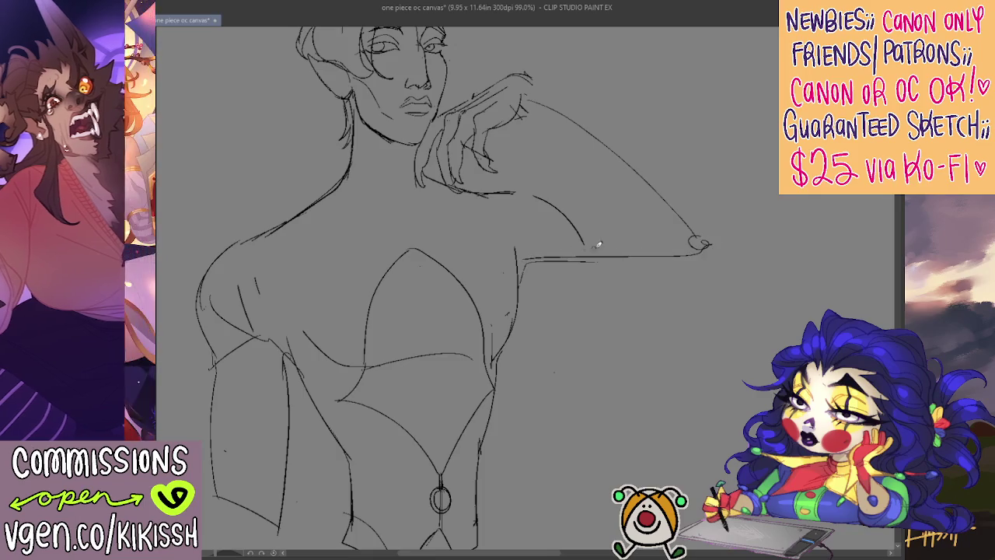
{"action": "left_click_drag", "start_coordinate": [631, 225], "coordinate": [690, 257]}
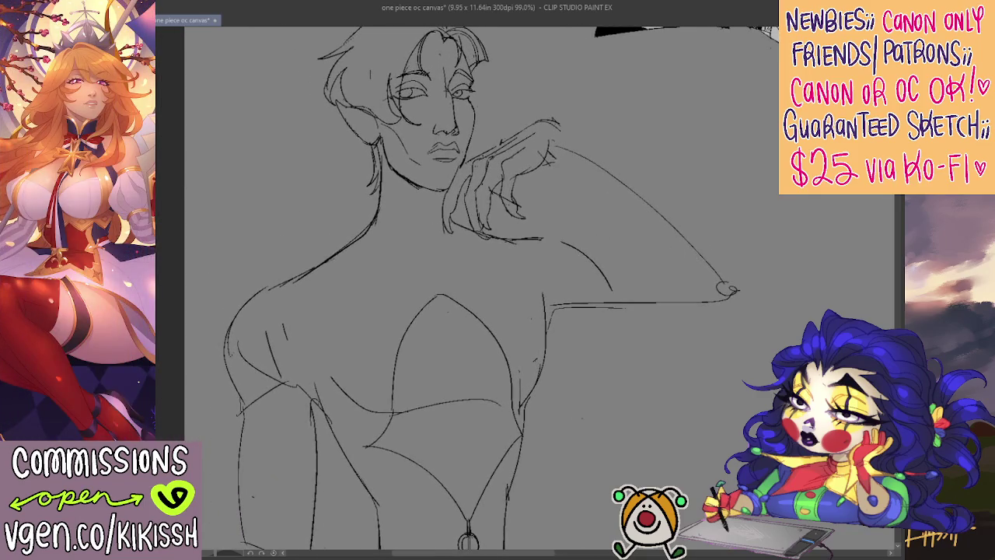
{"action": "key", "text": "h"}
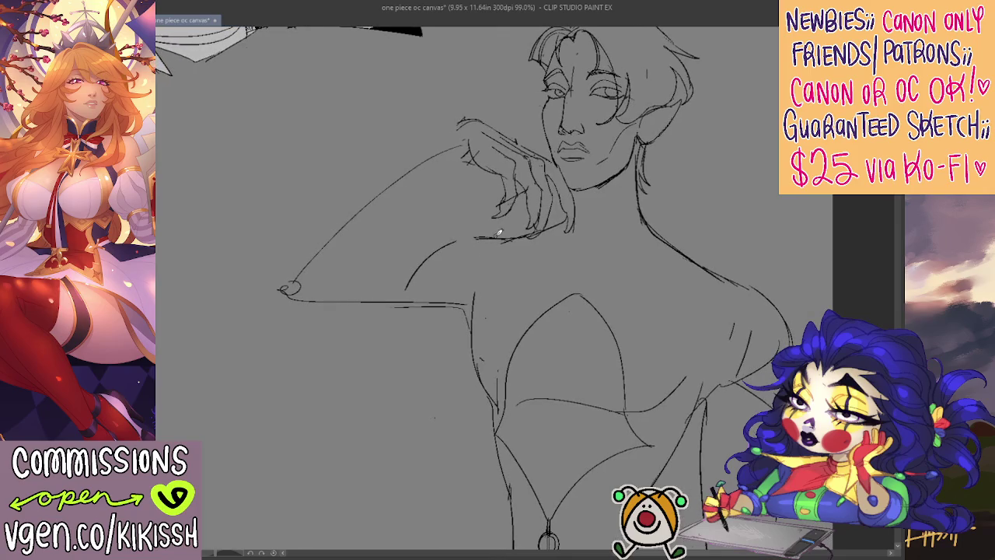
{"action": "left_click_drag", "start_coordinate": [440, 256], "coordinate": [300, 275]}
{"action": "left_click_drag", "start_coordinate": [271, 315], "coordinate": [460, 315]}
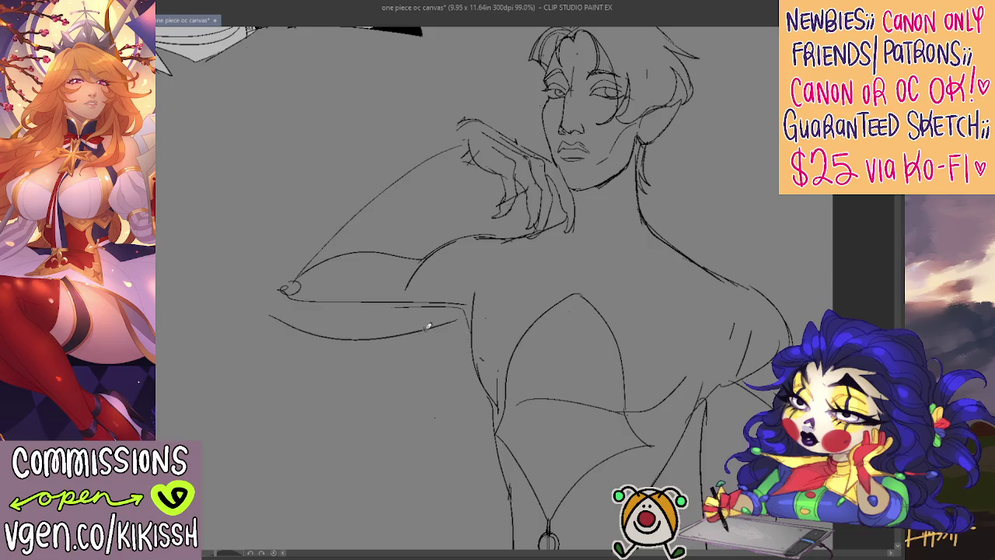
{"action": "left_click_drag", "start_coordinate": [439, 323], "coordinate": [482, 381]}
Step: Unmirror and sketch the armpit line and torso side, plus a second line parallel to the arm
{"action": "key", "text": "h"}
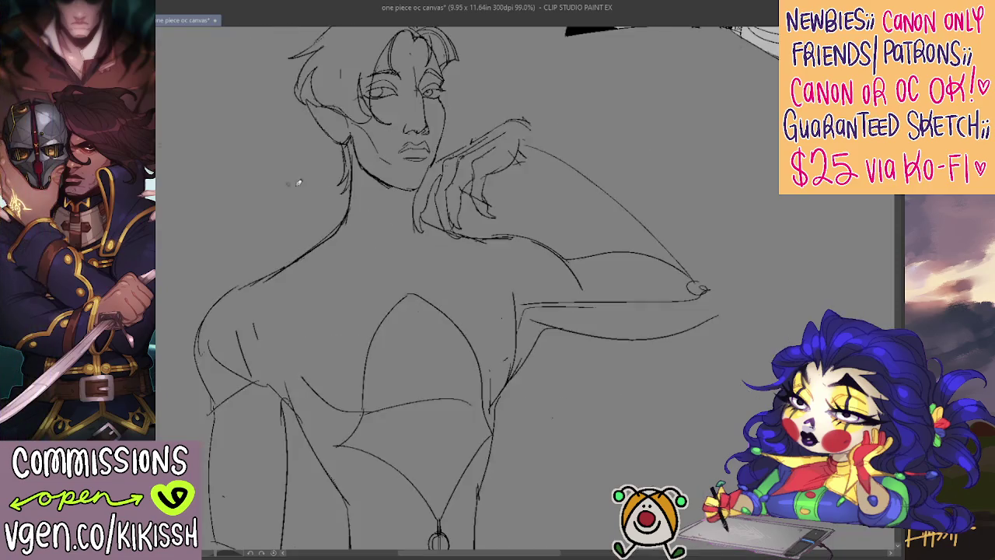
{"action": "left_click_drag", "start_coordinate": [502, 355], "coordinate": [534, 285]}
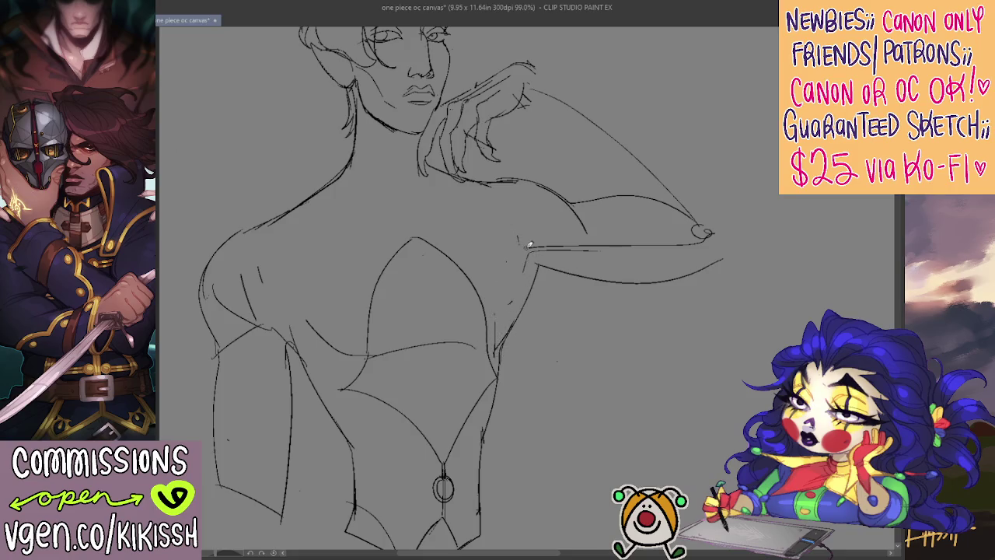
{"action": "left_click_drag", "start_coordinate": [531, 254], "coordinate": [512, 330]}
{"action": "left_click_drag", "start_coordinate": [519, 247], "coordinate": [513, 325]}
{"action": "left_click_drag", "start_coordinate": [515, 221], "coordinate": [518, 257]}
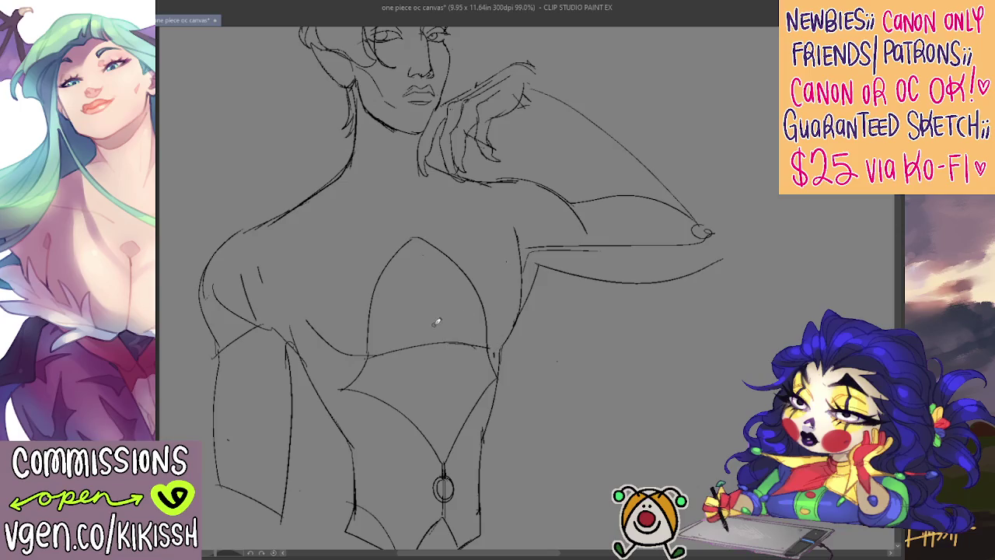
{"action": "scroll", "coordinate": [466, 394], "scroll_direction": "up", "scroll_amount": 5}
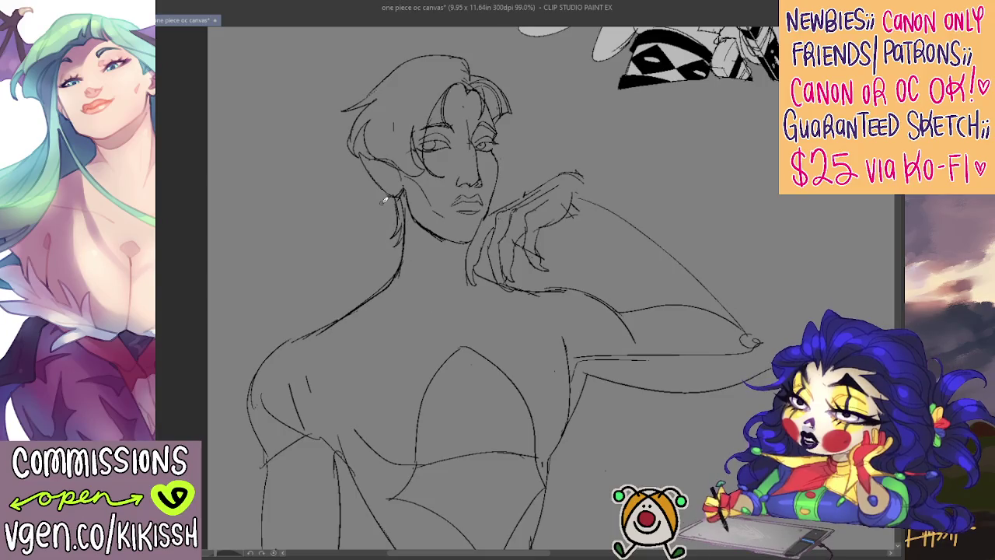
{"action": "scroll", "coordinate": [360, 388], "scroll_direction": "right", "scroll_amount": 3}
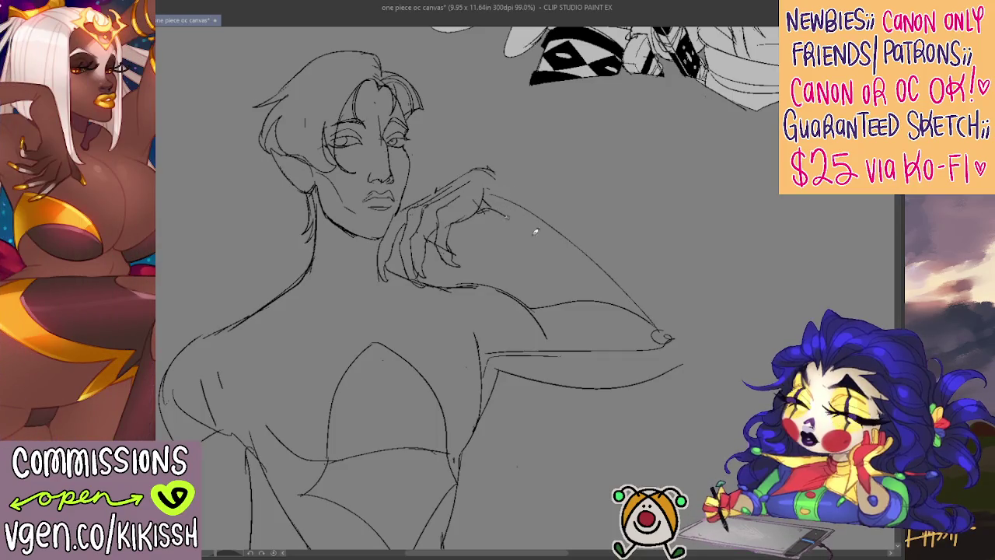
{"action": "left_click_drag", "start_coordinate": [497, 206], "coordinate": [645, 340]}
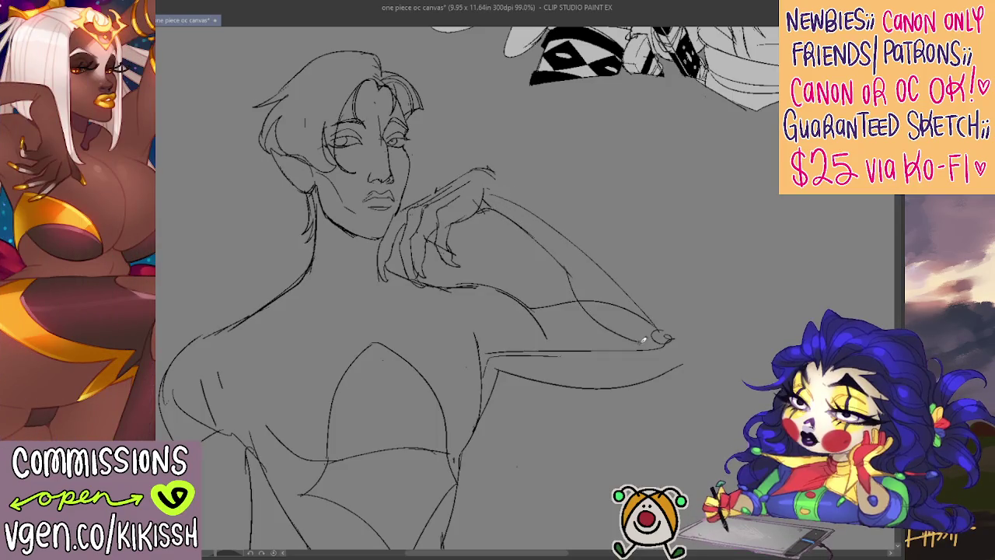
Step: Draw the forearm and upper-arm lines, then erase the old armpit, inner-arm curve and elbow loop
{"action": "mouse_move", "coordinate": [490, 167]}
{"action": "left_mouse_down"}
{"action": "mouse_move", "coordinate": [626, 249]}
{"action": "mouse_move", "coordinate": [669, 303]}
{"action": "left_mouse_up"}
{"action": "left_click_drag", "start_coordinate": [541, 192], "coordinate": [679, 312]}
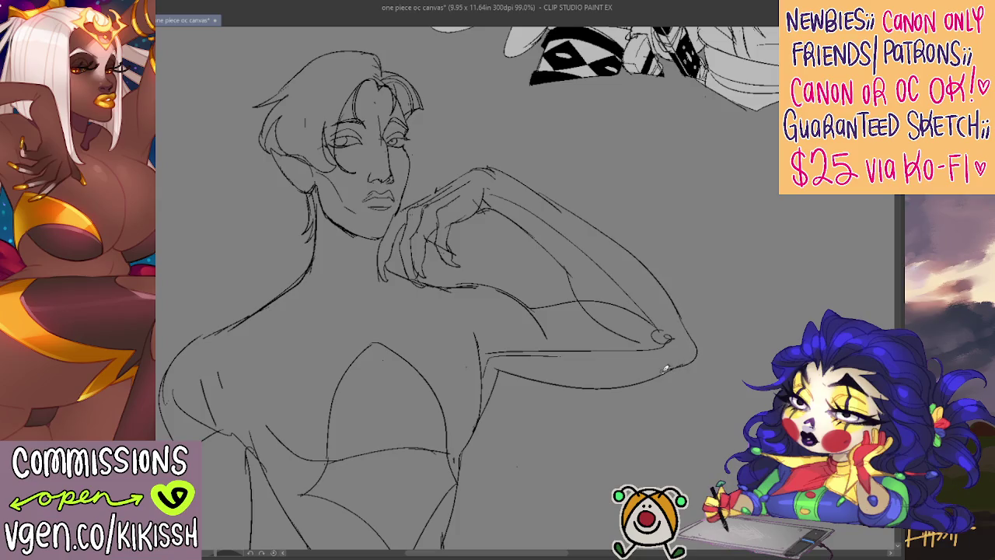
{"action": "left_click_drag", "start_coordinate": [707, 189], "coordinate": [688, 138]}
{"action": "mouse_move", "coordinate": [480, 232]}
{"action": "left_mouse_down"}
{"action": "mouse_move", "coordinate": [501, 229]}
{"action": "mouse_move", "coordinate": [575, 280]}
{"action": "left_mouse_up"}
{"action": "mouse_move", "coordinate": [520, 295]}
{"action": "left_mouse_down"}
{"action": "mouse_move", "coordinate": [575, 307]}
{"action": "mouse_move", "coordinate": [661, 289]}
{"action": "left_mouse_up"}
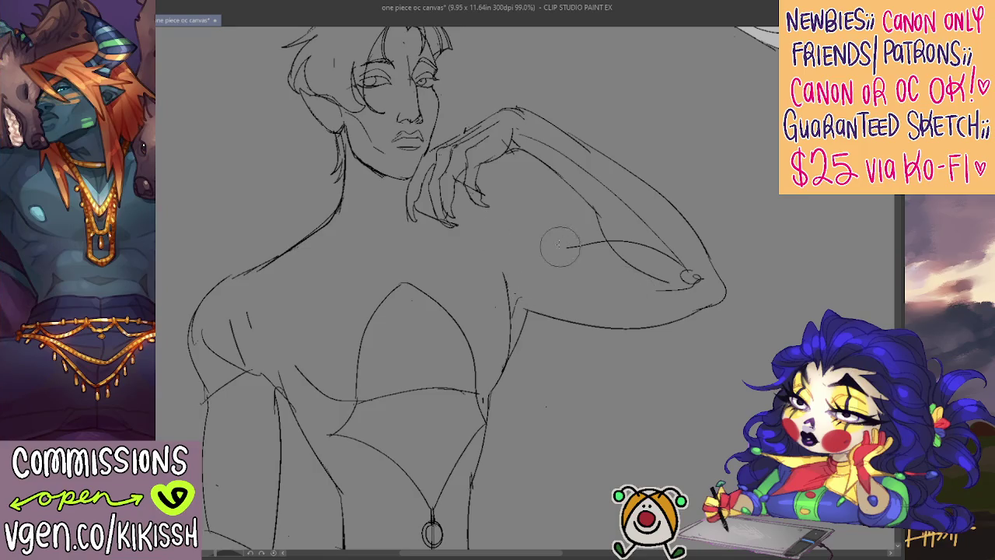
{"action": "left_click_drag", "start_coordinate": [571, 246], "coordinate": [688, 276]}
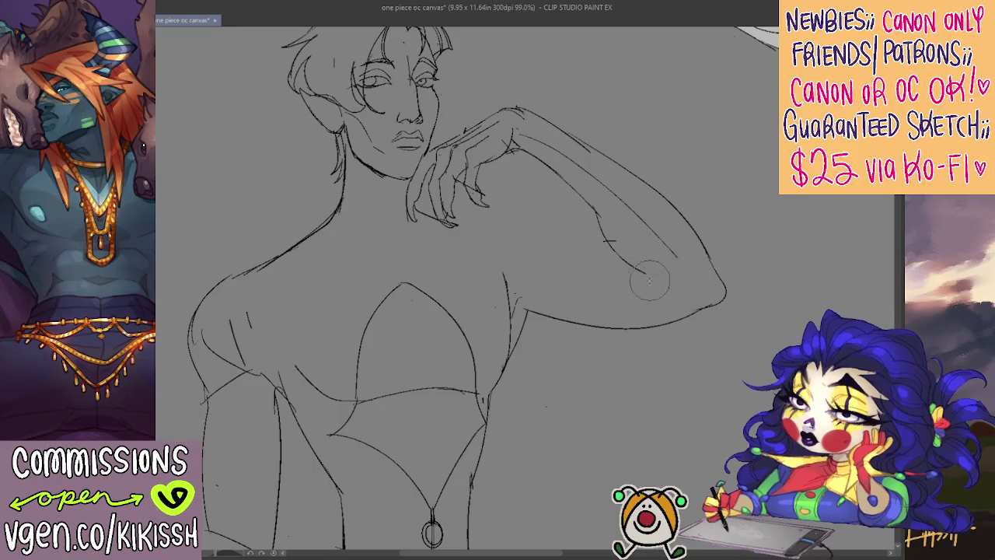
Step: Pencil a new inner-arm curve from hand to elbow and short strokes near the armpit
{"action": "key", "text": "p"}
{"action": "left_click_drag", "start_coordinate": [494, 204], "coordinate": [600, 238]}
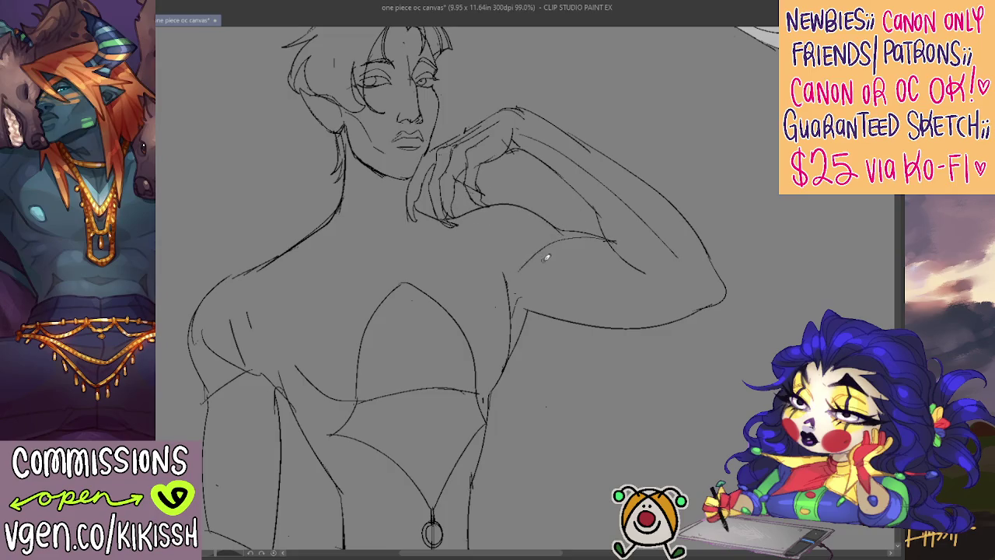
{"action": "left_click_drag", "start_coordinate": [530, 283], "coordinate": [510, 322]}
{"action": "left_click_drag", "start_coordinate": [664, 216], "coordinate": [746, 197]}
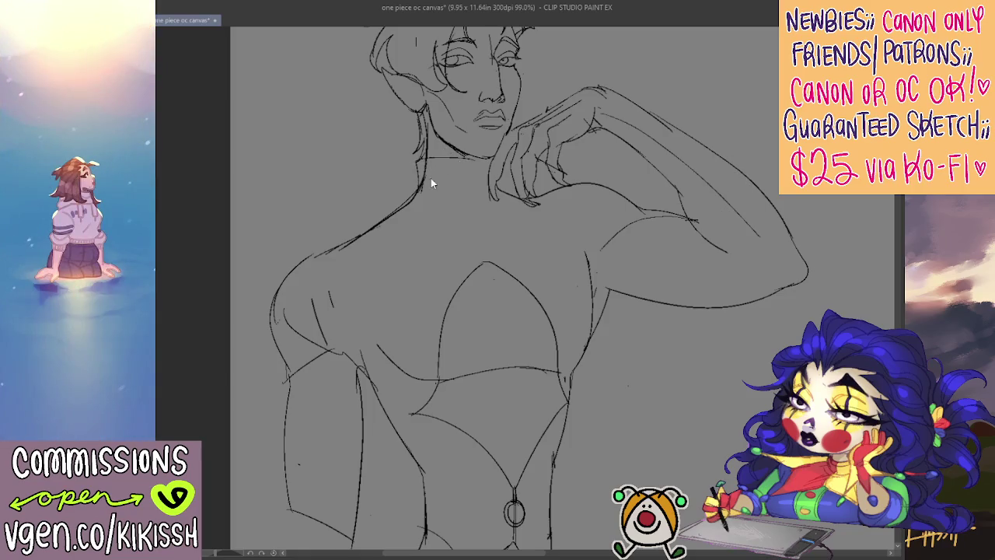
Step: Try a line across the neck, a collarbone stroke and a shoulder circle, undoing each
{"action": "mouse_move", "coordinate": [417, 189]}
{"action": "left_mouse_down"}
{"action": "mouse_move", "coordinate": [472, 164]}
{"action": "mouse_move", "coordinate": [491, 167]}
{"action": "mouse_move", "coordinate": [485, 255]}
{"action": "left_mouse_up"}
{"action": "key", "text": "ctrl+z"}
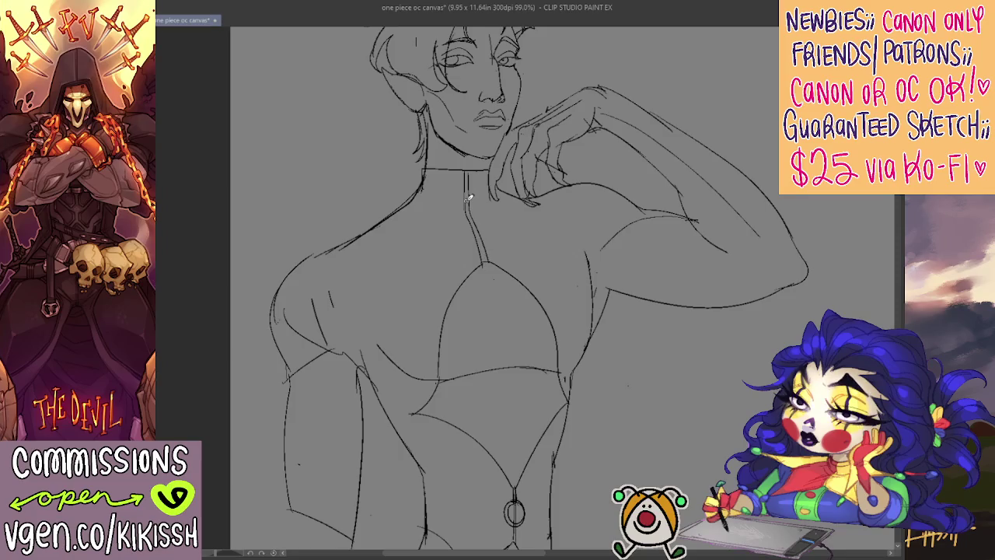
{"action": "left_click_drag", "start_coordinate": [462, 151], "coordinate": [449, 198]}
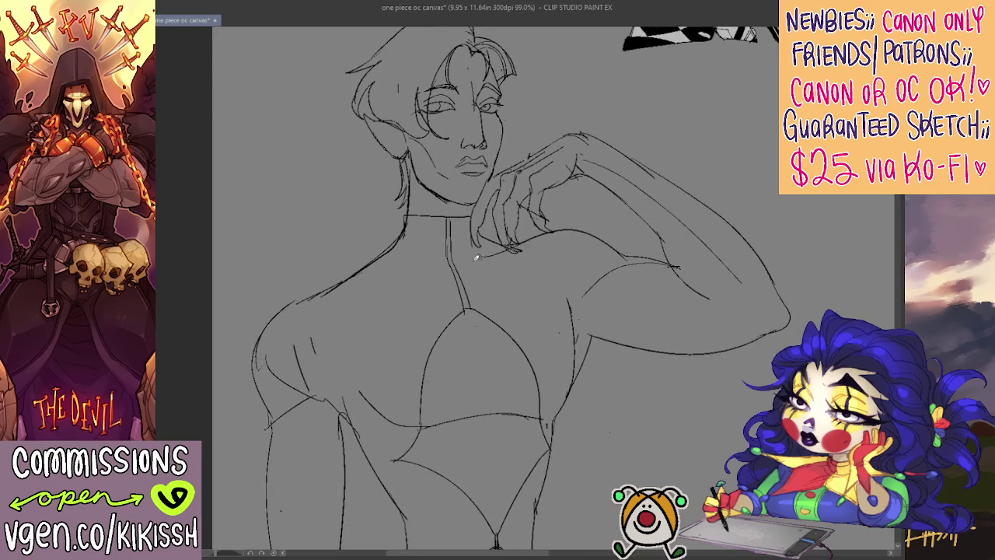
{"action": "mouse_move", "coordinate": [414, 275]}
{"action": "left_mouse_down"}
{"action": "mouse_move", "coordinate": [325, 298]}
{"action": "mouse_move", "coordinate": [441, 284]}
{"action": "left_mouse_up"}
{"action": "key", "text": "ctrl+z"}
{"action": "left_click_drag", "start_coordinate": [315, 289], "coordinate": [311, 294]}
{"action": "key", "text": "ctrl+z"}
Step: Mirror the canvas horizontally and reposition the view on the head and shoulders
{"action": "mouse_move", "coordinate": [351, 359]}
{"action": "left_mouse_down"}
{"action": "mouse_move", "coordinate": [368, 287]}
{"action": "mouse_move", "coordinate": [315, 300]}
{"action": "left_mouse_up"}
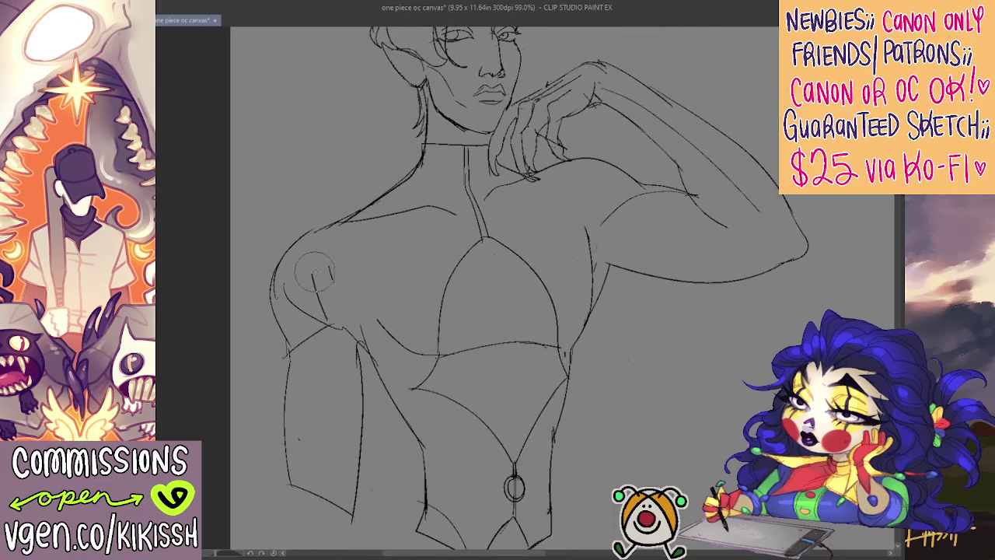
{"action": "mouse_move", "coordinate": [501, 282]}
{"action": "left_mouse_down"}
{"action": "mouse_move", "coordinate": [530, 340]}
{"action": "mouse_move", "coordinate": [557, 311]}
{"action": "left_mouse_up"}
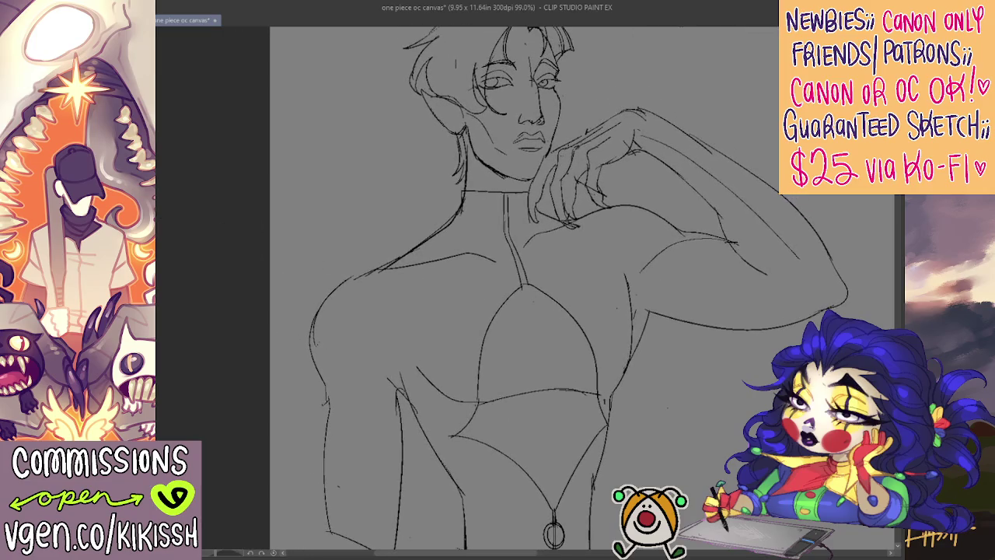
{"action": "key", "text": "h"}
{"action": "left_click_drag", "start_coordinate": [412, 266], "coordinate": [453, 211]}
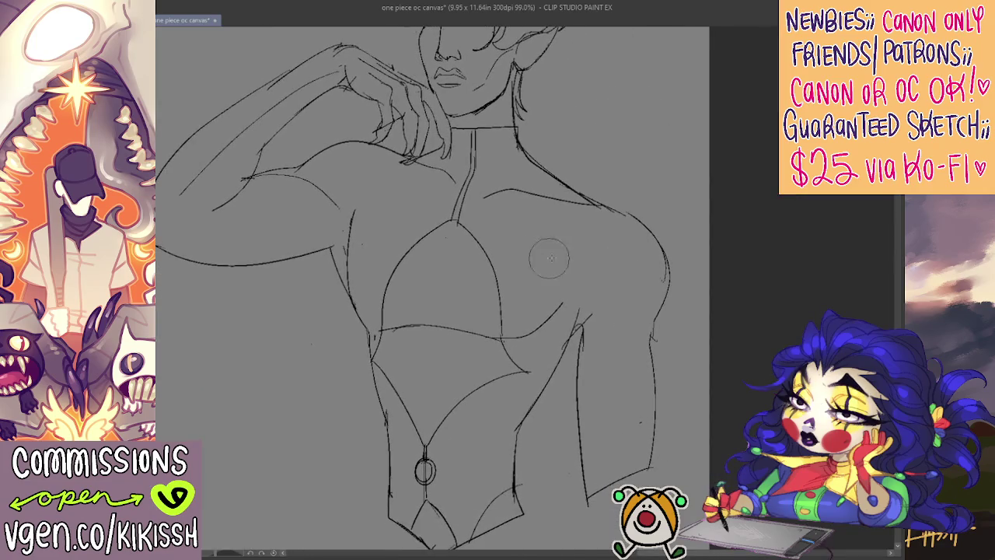
Step: Erase the old shoulder outline and draw a new shoulder curve down the arm, then unmirror
{"action": "left_click_drag", "start_coordinate": [588, 215], "coordinate": [655, 269]}
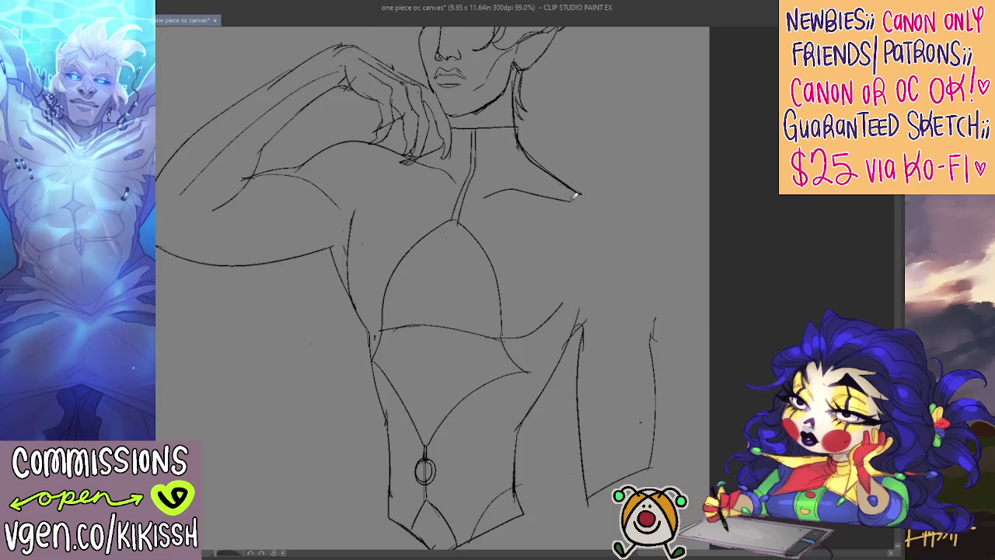
{"action": "mouse_move", "coordinate": [574, 195]}
{"action": "left_mouse_down"}
{"action": "mouse_move", "coordinate": [612, 191]}
{"action": "mouse_move", "coordinate": [678, 290]}
{"action": "left_mouse_up"}
{"action": "key", "text": "ctrl+z"}
{"action": "mouse_move", "coordinate": [612, 201]}
{"action": "left_mouse_down"}
{"action": "mouse_move", "coordinate": [673, 236]}
{"action": "mouse_move", "coordinate": [678, 300]}
{"action": "mouse_move", "coordinate": [653, 467]}
{"action": "left_mouse_up"}
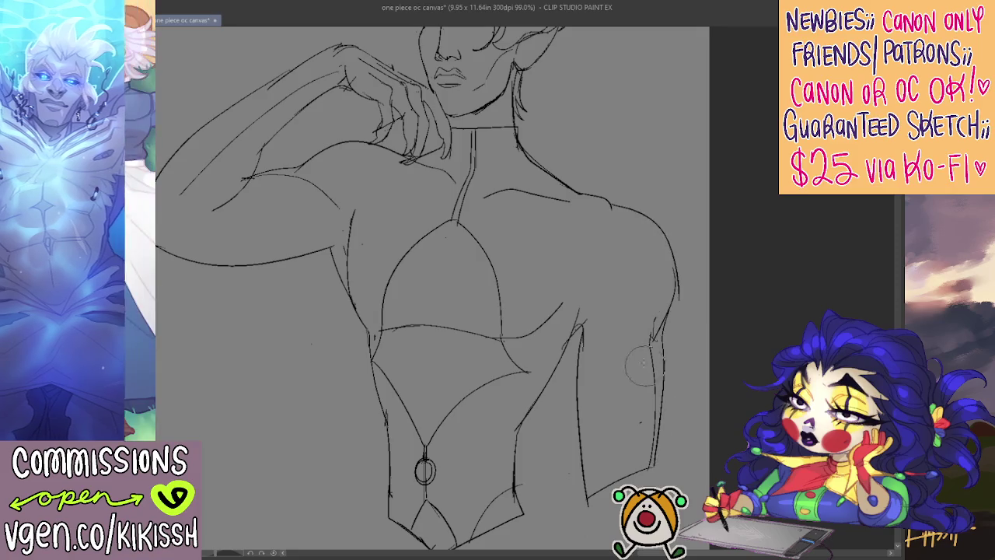
{"action": "left_click_drag", "start_coordinate": [655, 267], "coordinate": [681, 336]}
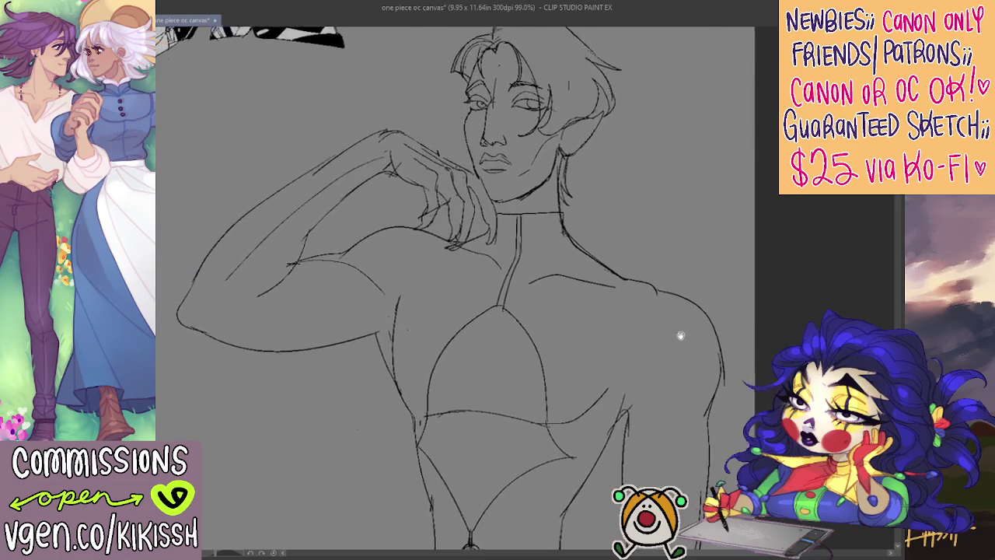
{"action": "left_click_drag", "start_coordinate": [556, 299], "coordinate": [610, 294]}
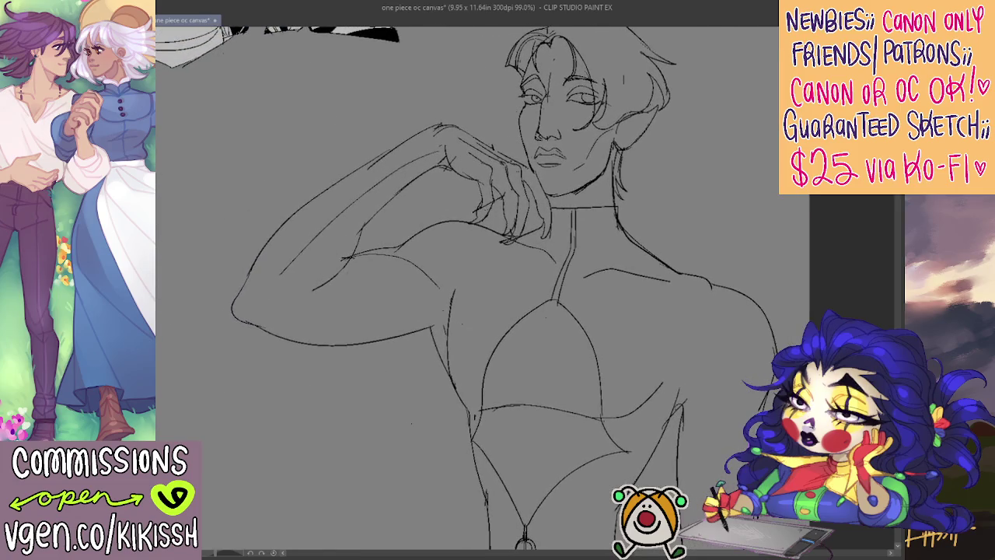
{"action": "key", "text": "h"}
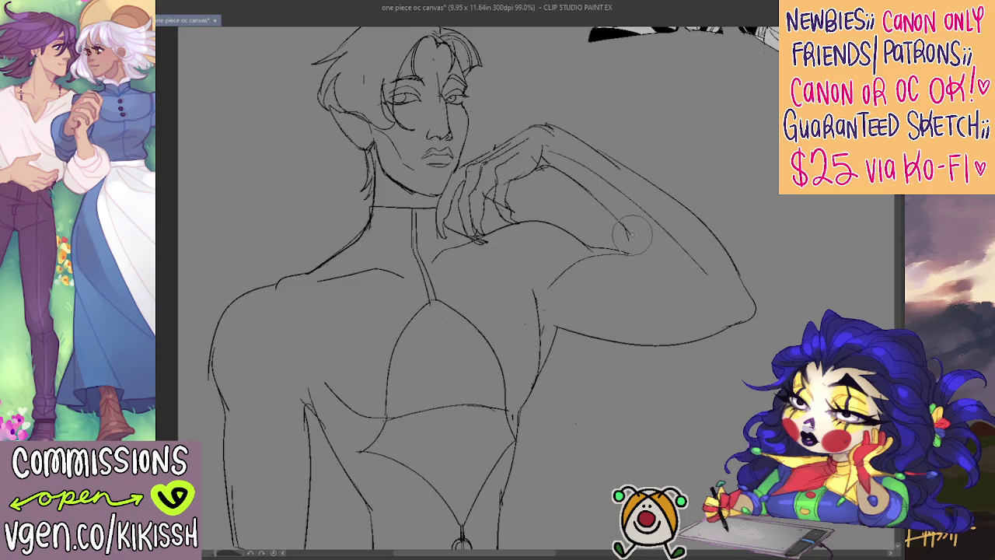
Step: Redraw the shoulder contour and the armpit line up toward the shoulder, then mirror again
{"action": "left_click_drag", "start_coordinate": [637, 261], "coordinate": [653, 222]}
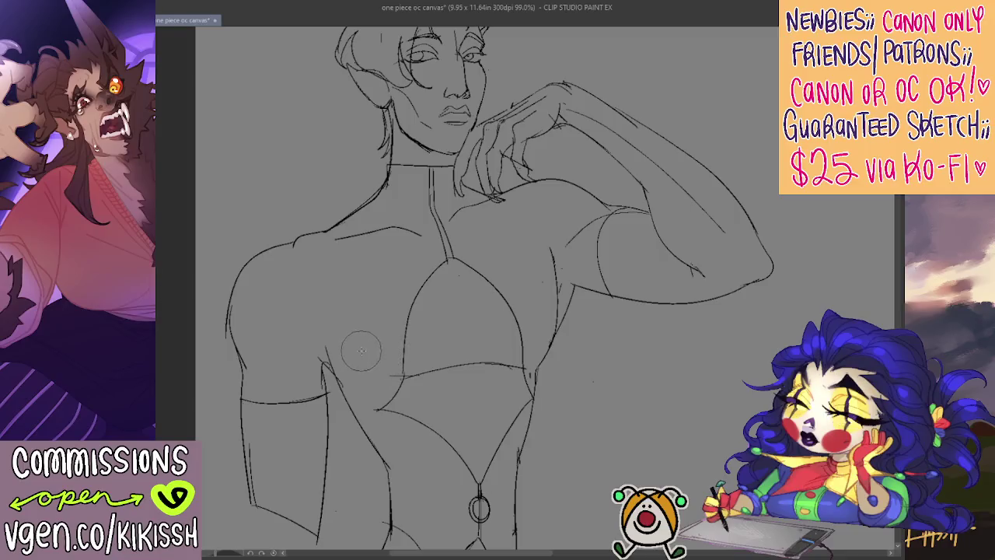
{"action": "left_click_drag", "start_coordinate": [318, 315], "coordinate": [268, 365]}
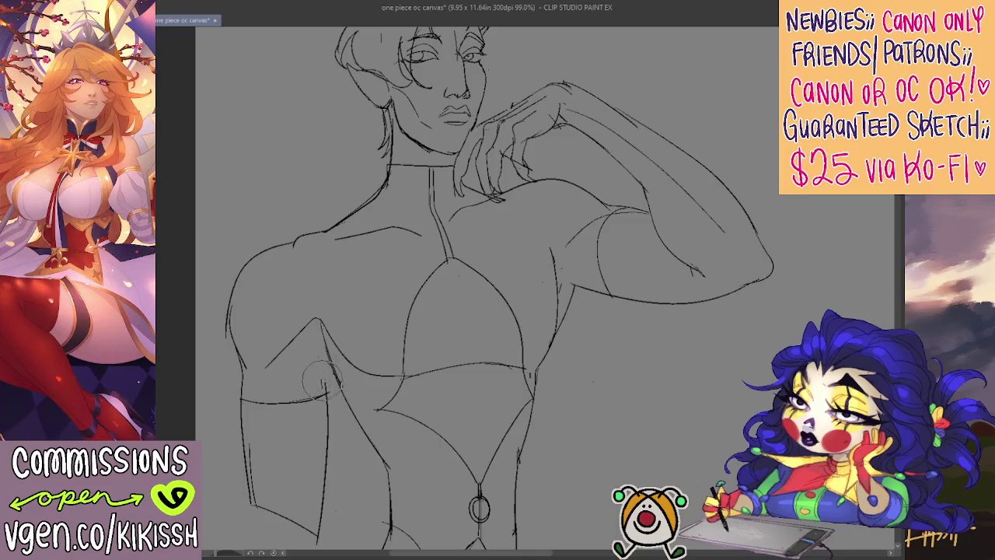
{"action": "left_click_drag", "start_coordinate": [329, 378], "coordinate": [325, 356]}
{"action": "left_click_drag", "start_coordinate": [331, 392], "coordinate": [318, 336]}
{"action": "left_click_drag", "start_coordinate": [448, 376], "coordinate": [420, 403]}
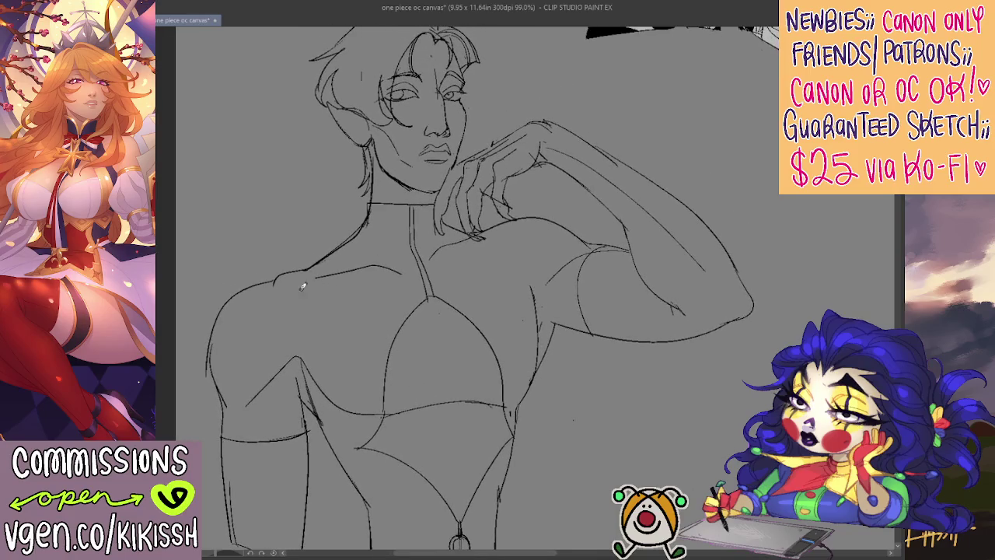
{"action": "key", "text": "h"}
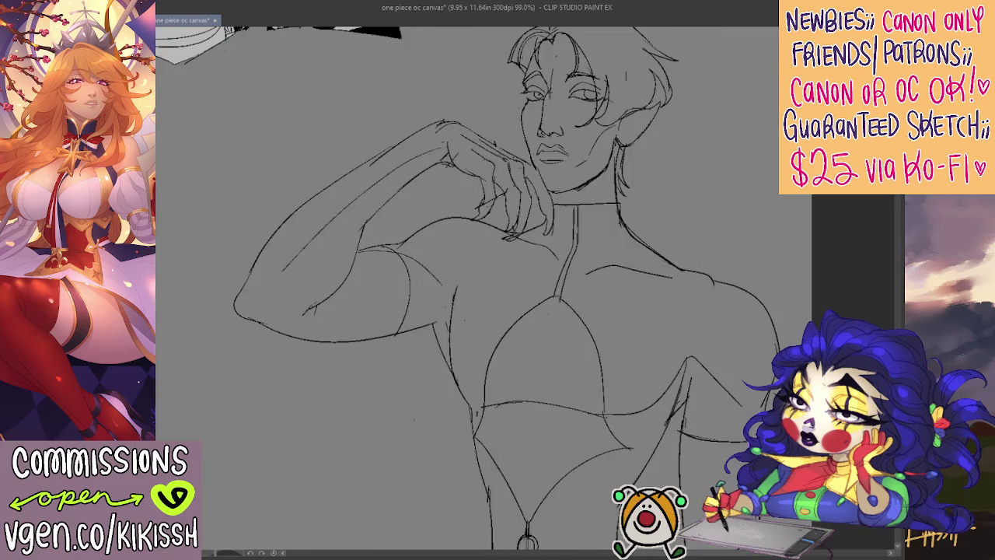
Step: Redraw the finger lines of the hand resting at the chin
{"action": "mouse_move", "coordinate": [498, 201]}
{"action": "left_mouse_down"}
{"action": "mouse_move", "coordinate": [472, 187]}
{"action": "mouse_move", "coordinate": [476, 203]}
{"action": "mouse_move", "coordinate": [490, 186]}
{"action": "mouse_move", "coordinate": [501, 214]}
{"action": "left_mouse_up"}
{"action": "mouse_move", "coordinate": [494, 171]}
{"action": "left_mouse_down"}
{"action": "mouse_move", "coordinate": [525, 202]}
{"action": "mouse_move", "coordinate": [514, 232]}
{"action": "left_mouse_up"}
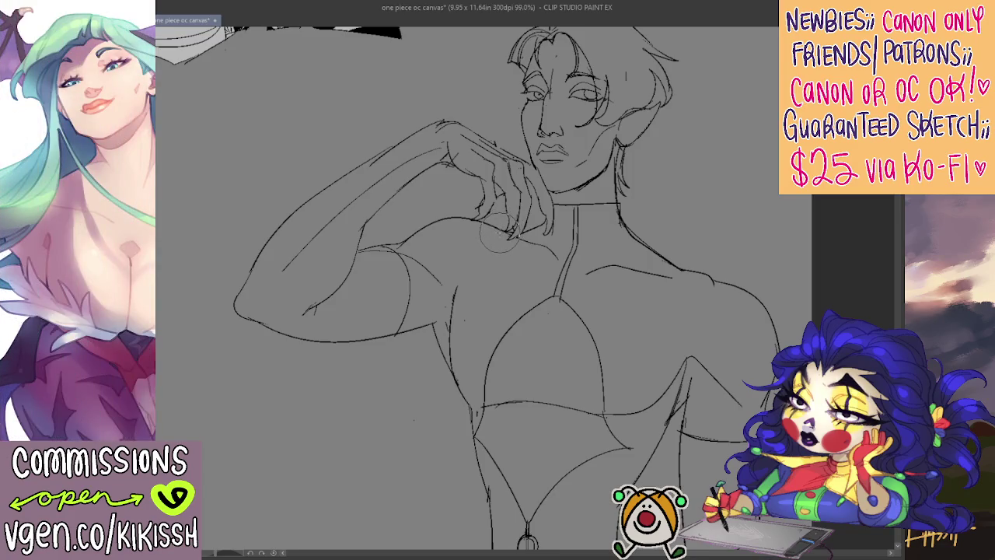
{"action": "left_click_drag", "start_coordinate": [477, 246], "coordinate": [451, 260]}
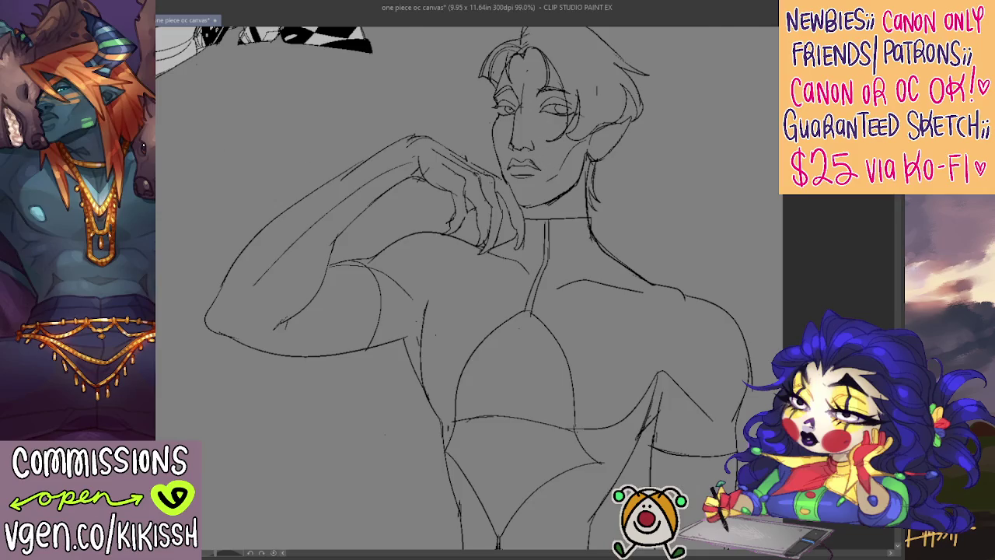
Step: Mirror and slightly tilt the view, then add a stroke along the top of the hair
{"action": "key", "text": "h"}
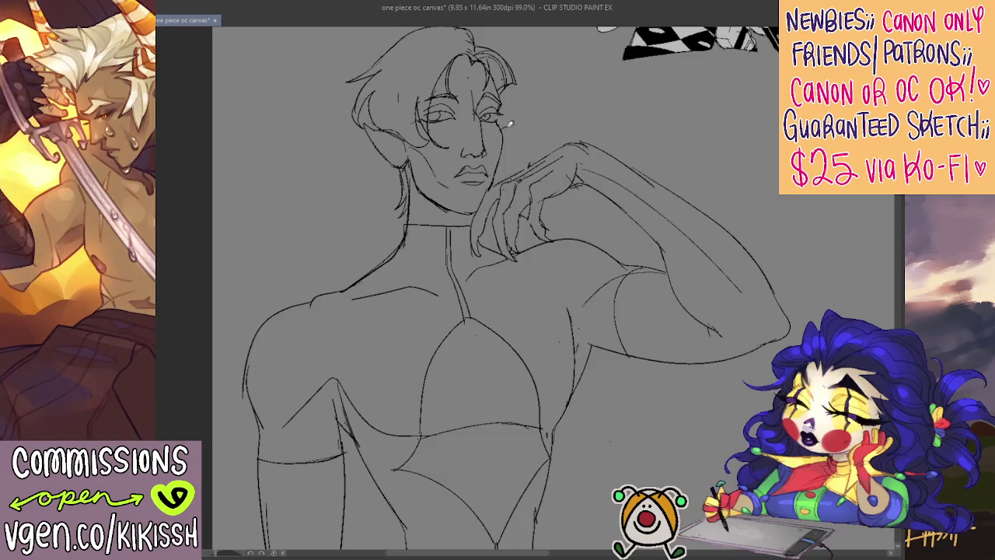
{"action": "mouse_move", "coordinate": [546, 136]}
{"action": "left_mouse_down"}
{"action": "mouse_move", "coordinate": [600, 98]}
{"action": "mouse_move", "coordinate": [539, 126]}
{"action": "left_mouse_up"}
{"action": "left_click_drag", "start_coordinate": [469, 63], "coordinate": [513, 70]}
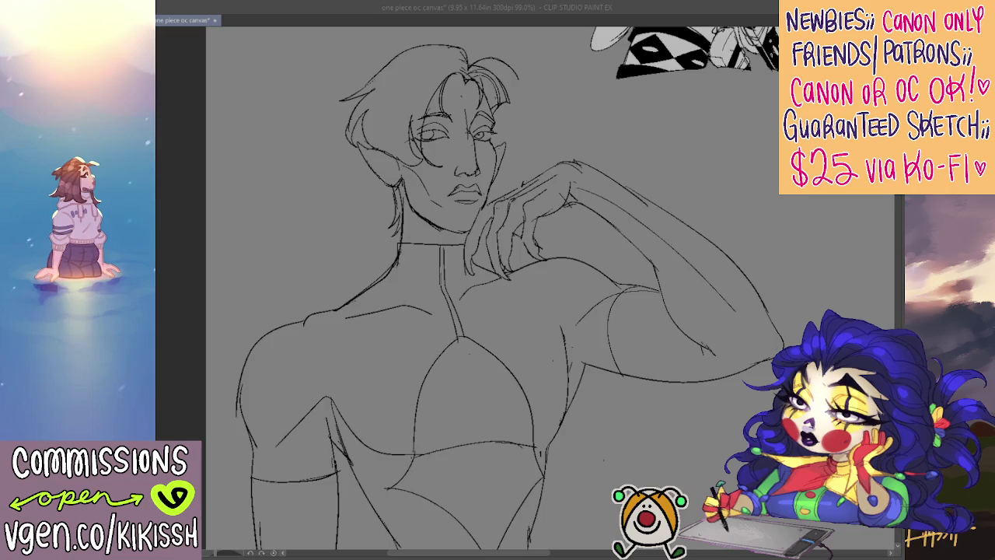
{"action": "key", "text": "alt+Tab"}
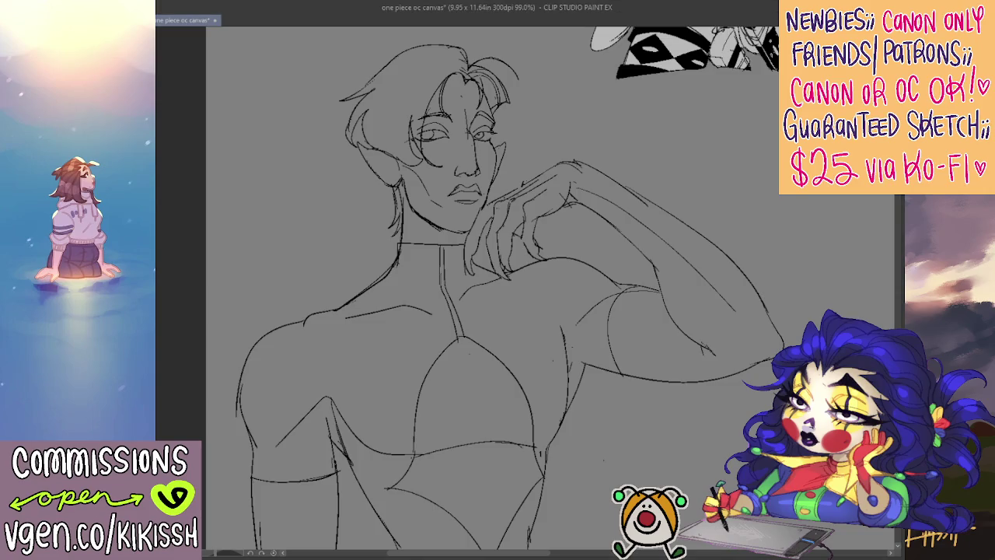